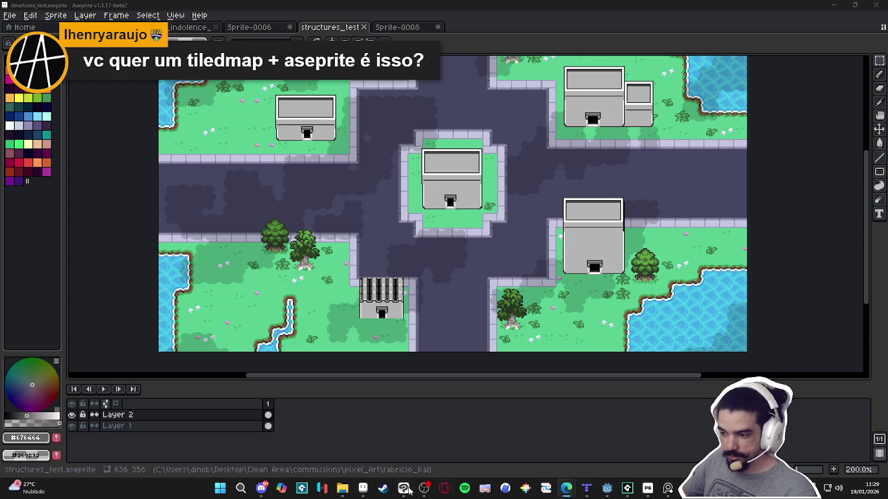
# Bring the File Explorer window on the Documentos folder forward from the taskbar preview
pyautogui.click(277, 394)
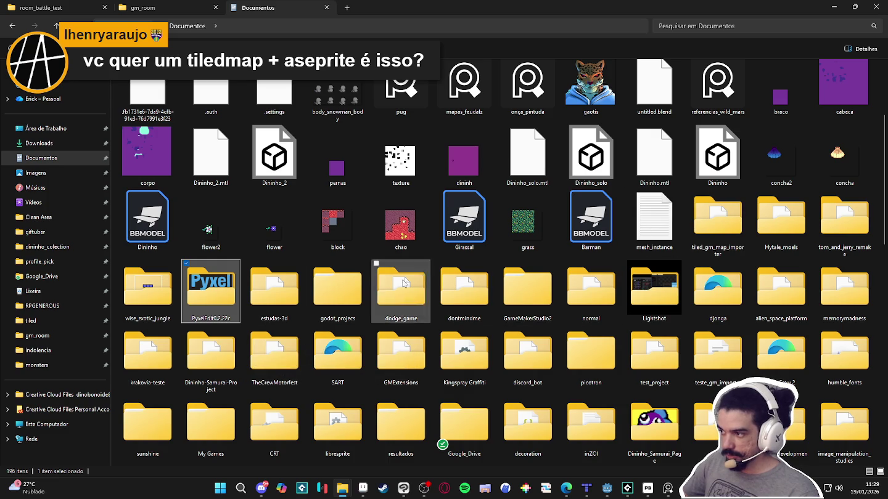
# Go from RPGENEROUS up to pixel_Art and into the fabricio_kal folder
pyautogui.click(68, 310)
pyautogui.click(358, 19)
pyautogui.press('Escape')
pyautogui.click(354, 26)
pyautogui.scroll(-2, 146, 316)
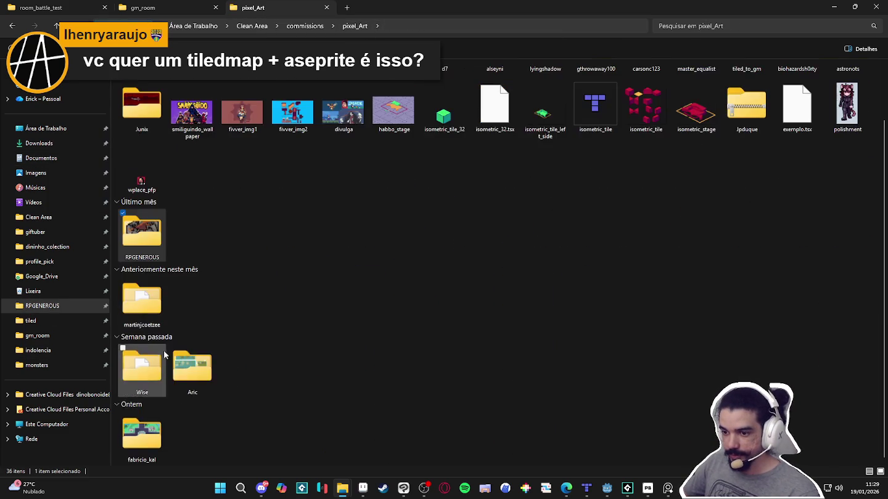
pyautogui.doubleClick(142, 441)
# Open the fabricio_kal.aseprite tileset file in Aseprite
pyautogui.doubleClick(248, 105)
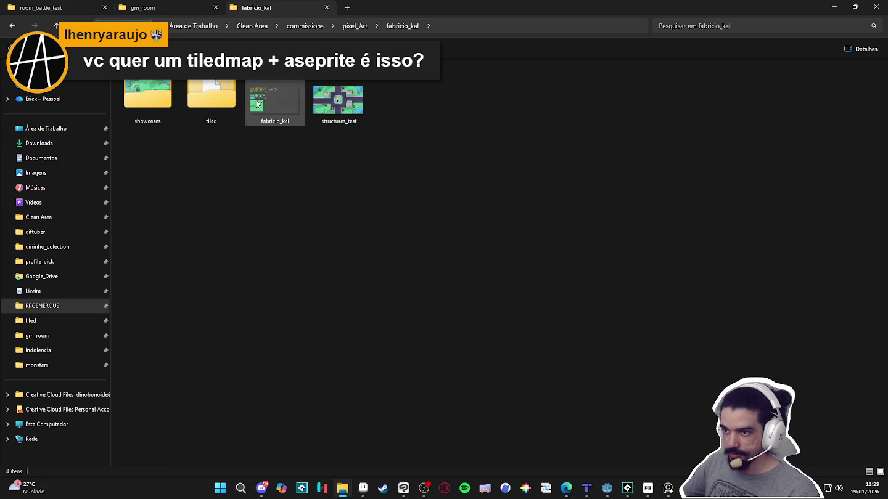
pyautogui.scroll(2, 286, 180)
pyautogui.scroll(-1, 296, 191)
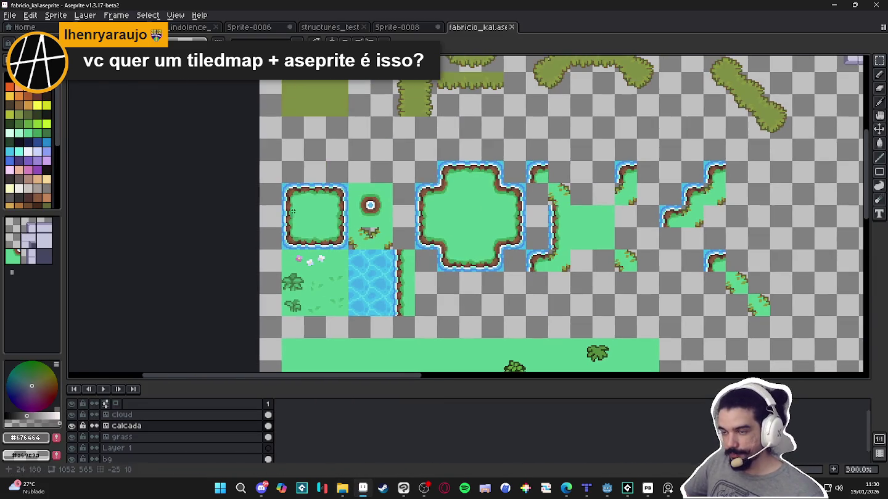
pyautogui.click(121, 436)
pyautogui.scroll(2, 345, 200)
pyautogui.scroll(1, 269, 188)
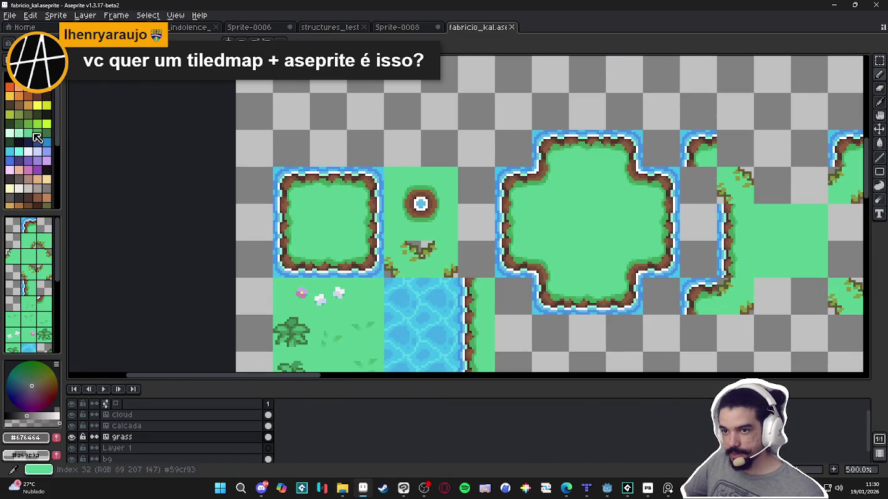
pyautogui.click(28, 132)
pyautogui.click(51, 379)
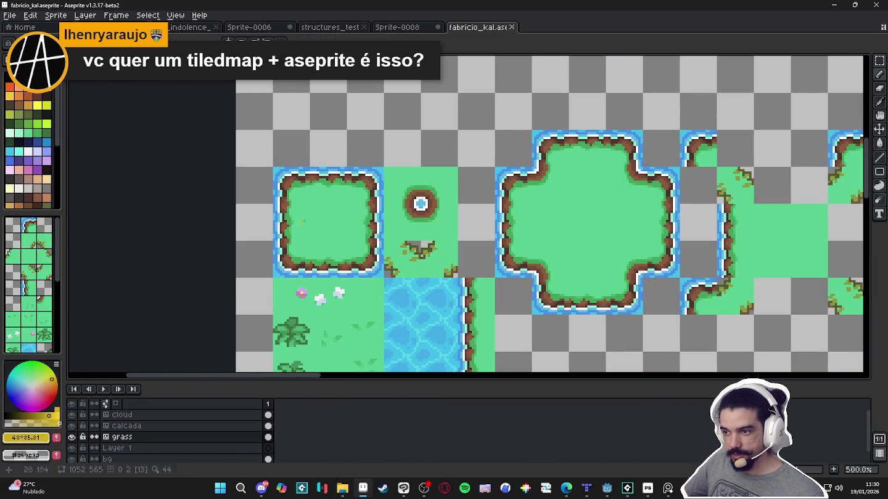
pyautogui.moveTo(287, 178); pyautogui.dragTo(317, 208)
pyautogui.hotkey('ctrl', 'z')
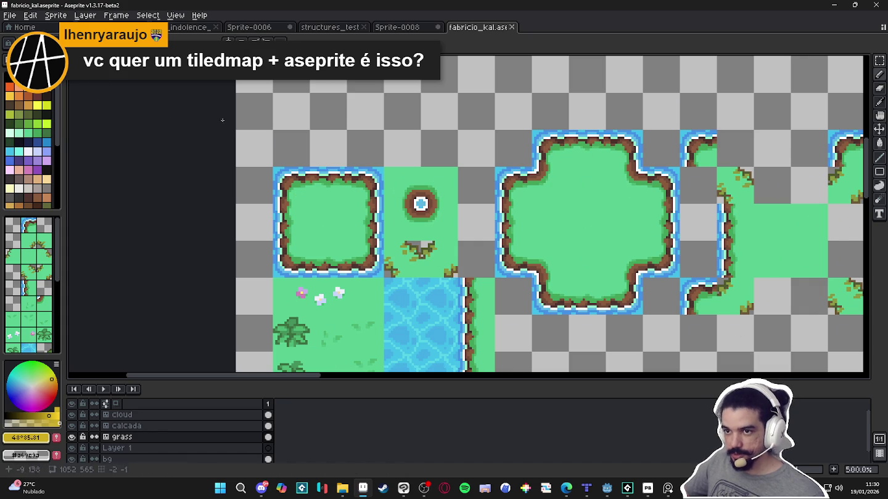
pyautogui.hotkey('ctrl', 'y')
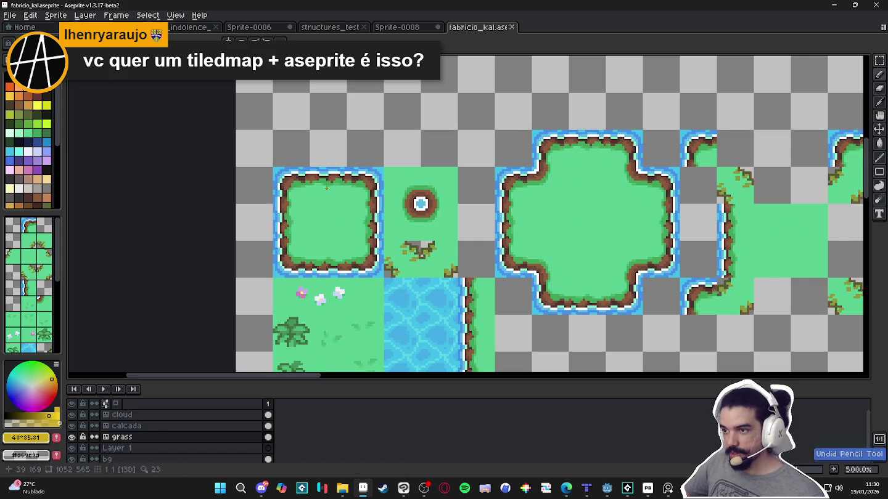
pyautogui.hotkey('ctrl', 'y')
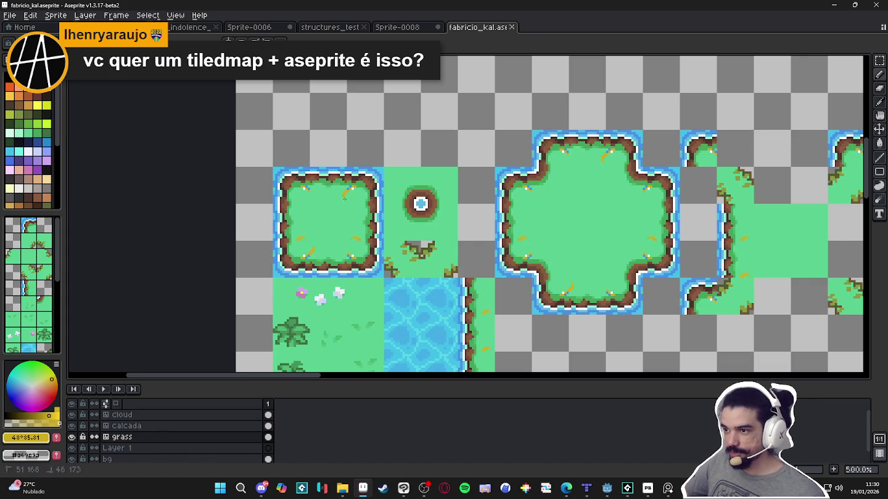
pyautogui.hotkey('ctrl', 'z')
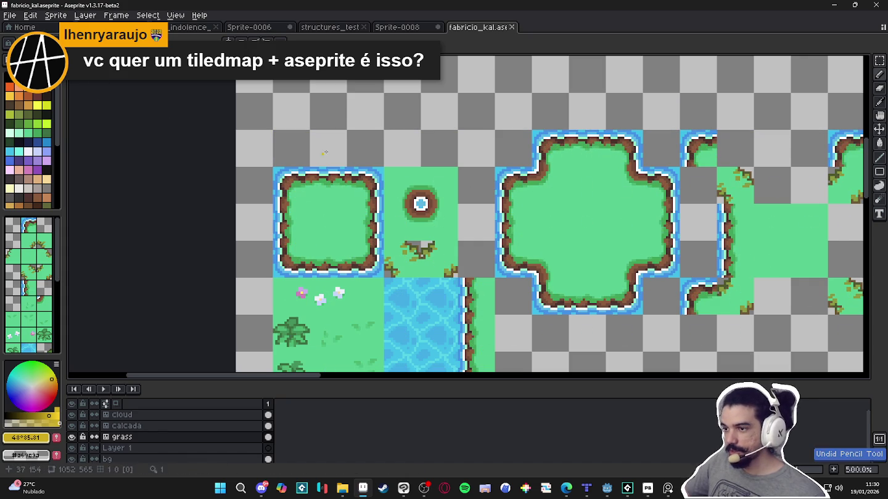
pyautogui.scroll(-1, 611, 195)
pyautogui.moveTo(660, 202); pyautogui.dragTo(584, 191)
pyautogui.scroll(1, 470, 159)
pyautogui.scroll(-2, 470, 159)
pyautogui.scroll(1, 470, 159)
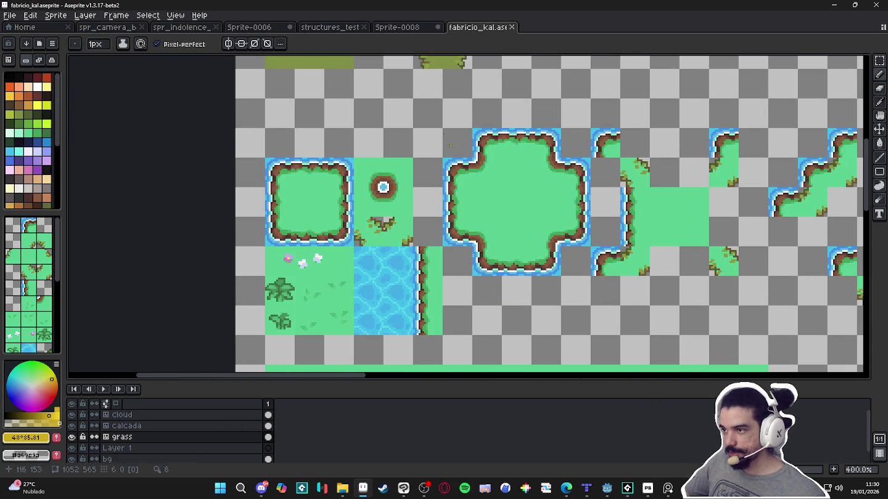
pyautogui.moveTo(487, 140); pyautogui.dragTo(537, 136)
pyautogui.hotkey('ctrl', 'z')
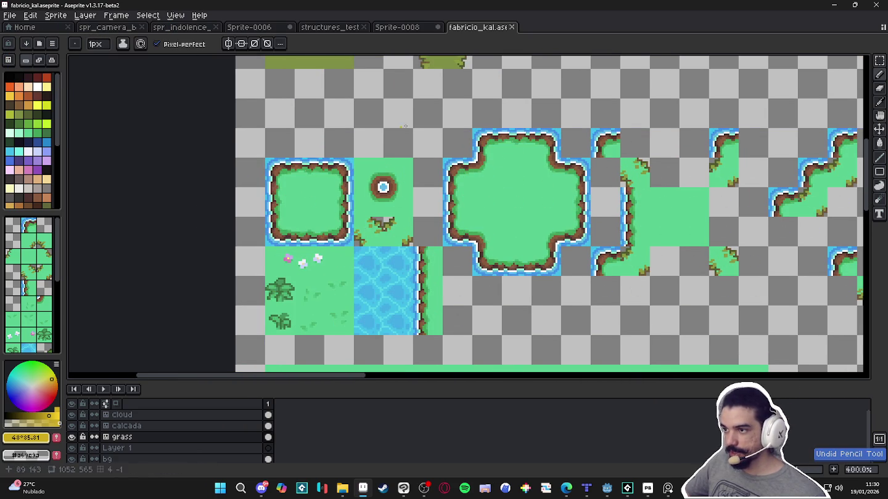
pyautogui.scroll(-1, 461, 202)
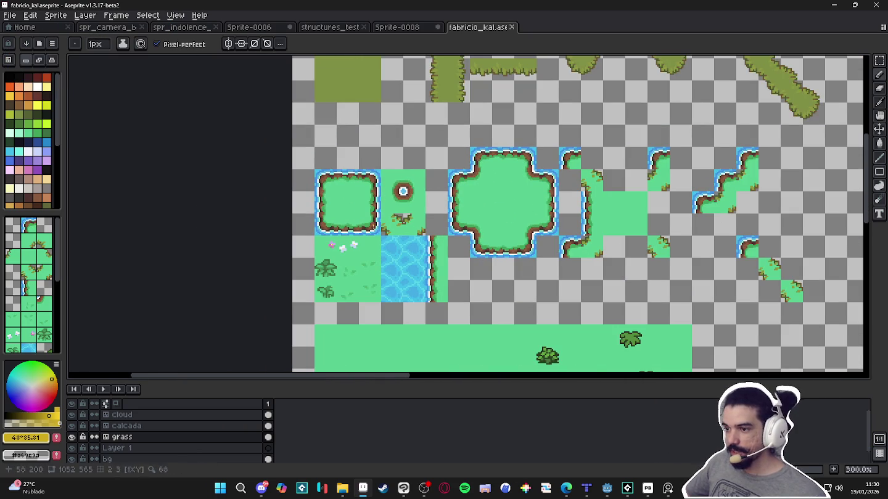
pyautogui.scroll(-1, 520, 225)
pyautogui.scroll(2, 519, 226)
pyautogui.scroll(-1, 520, 225)
pyautogui.moveTo(596, 154); pyautogui.dragTo(612, 273)
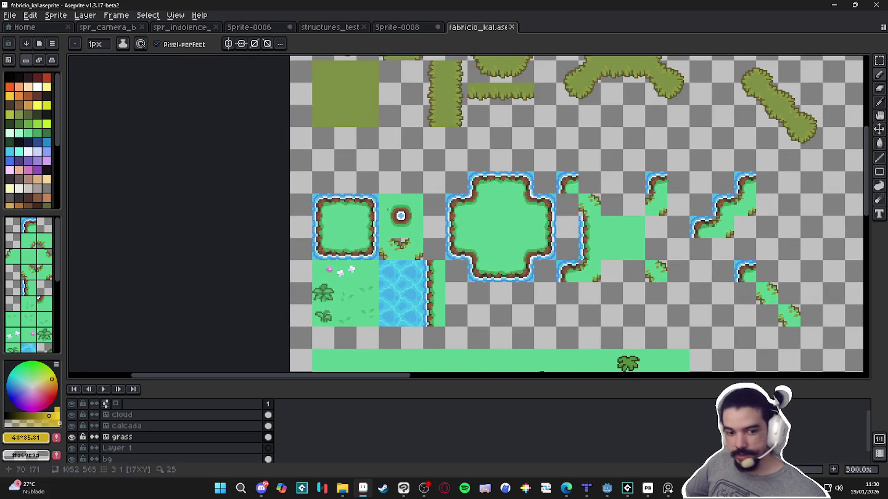
pyautogui.moveTo(492, 236); pyautogui.dragTo(475, 231)
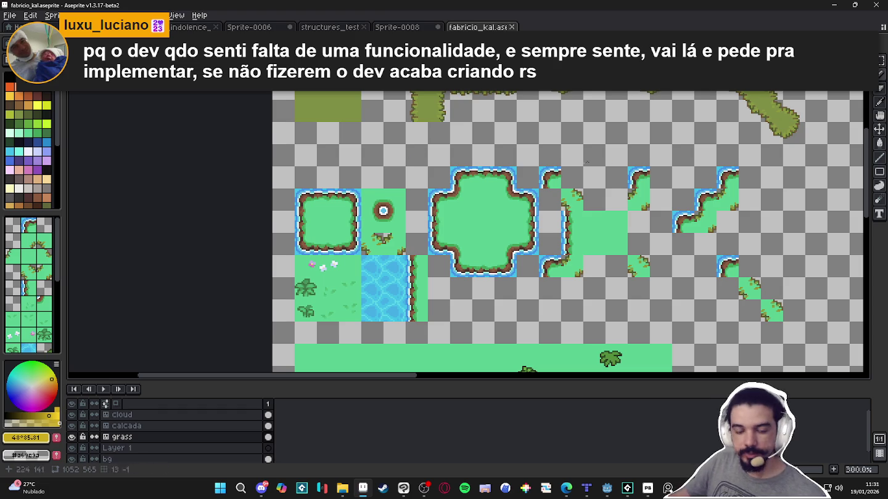
pyautogui.scroll(-1, 411, 224)
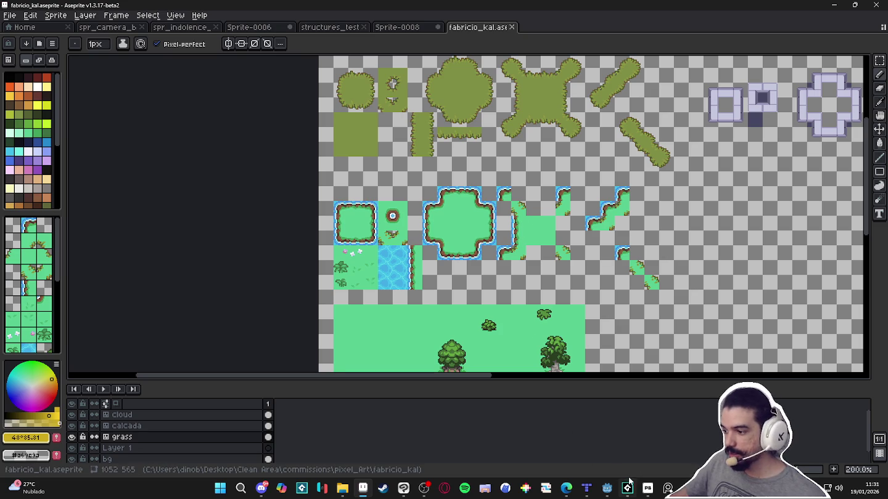
pyautogui.click(607, 489)
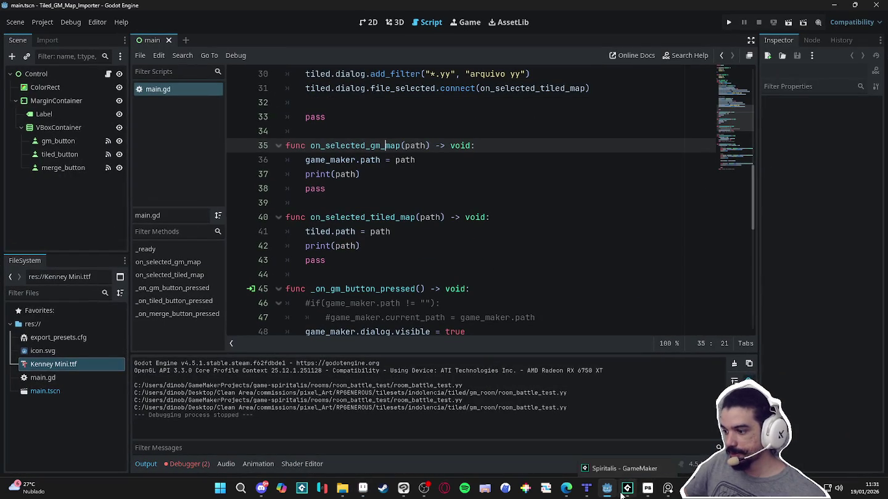
# Run the Tiled-to-GameMaker importer, enlarge its window, and bring fabricio_kal_map.tmx in Tiled forward
pyautogui.click(592, 217)
pyautogui.click(729, 22)
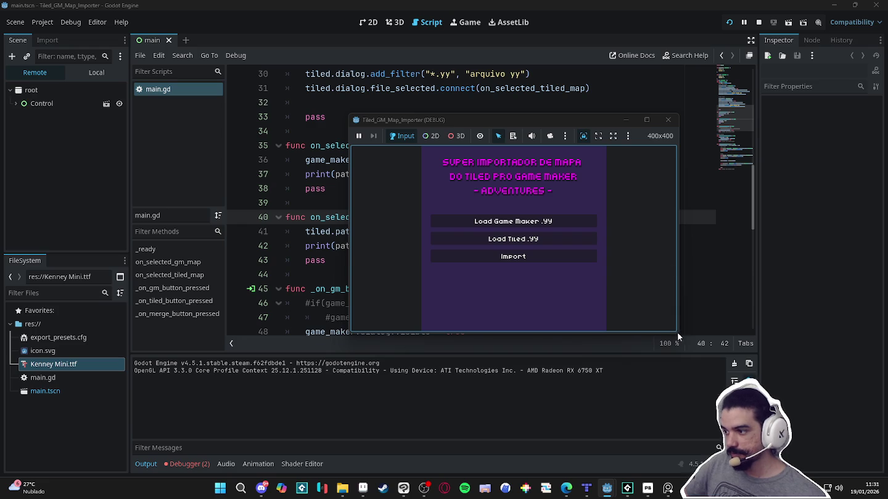
pyautogui.moveTo(678, 335); pyautogui.dragTo(678, 450)
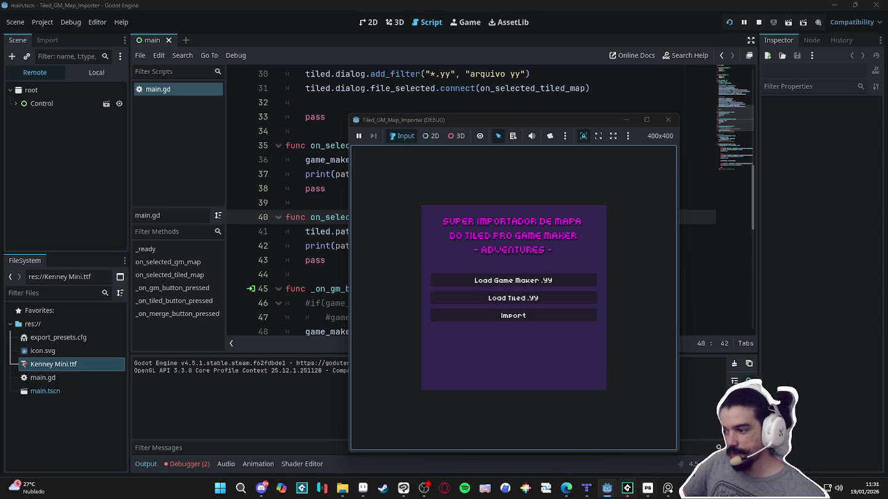
pyautogui.click(586, 488)
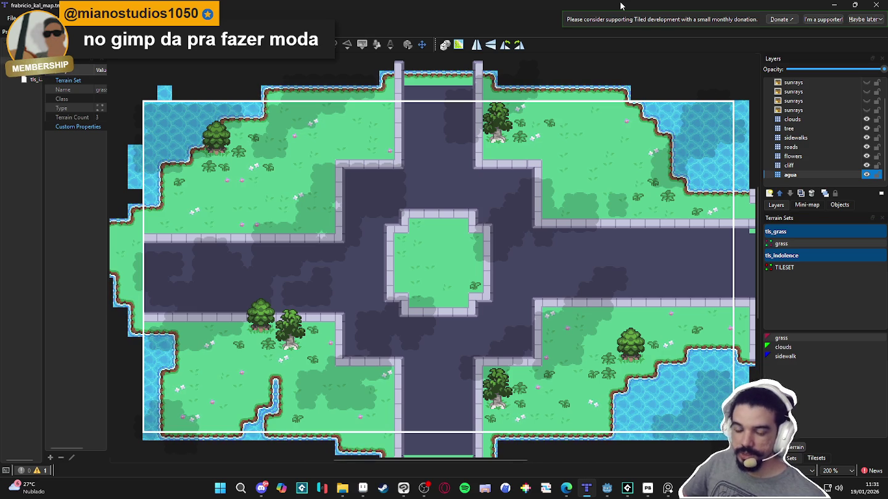
# Leave the Tiled crossroads map and return to the fabricio_kal.aseprite tileset in Aseprite
pyautogui.click(364, 489)
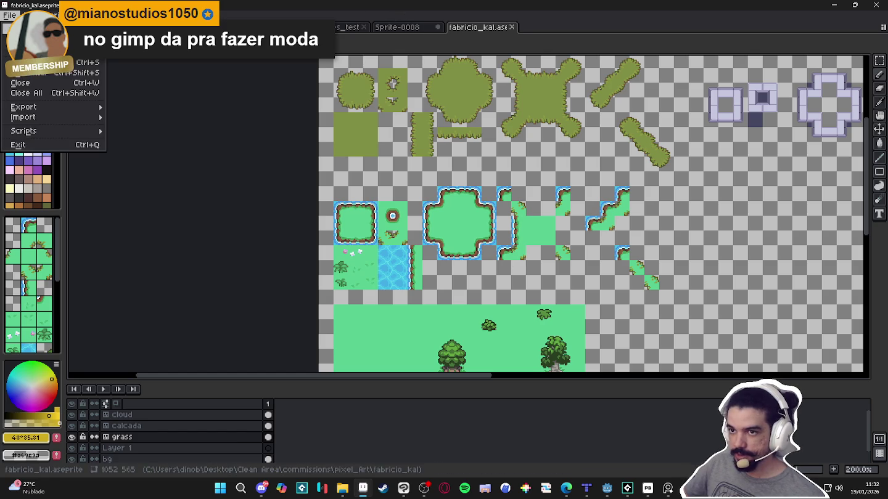
# Create a new sprite and shrink its canvas to 96×64
pyautogui.click(408, 343)
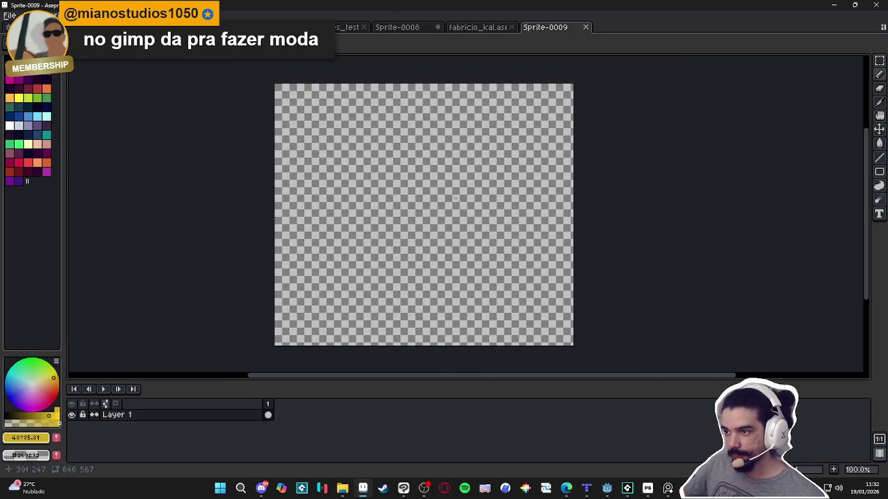
pyautogui.hotkey('ctrl', 'alt', 'c')
pyautogui.moveTo(573, 345); pyautogui.dragTo(350, 141)
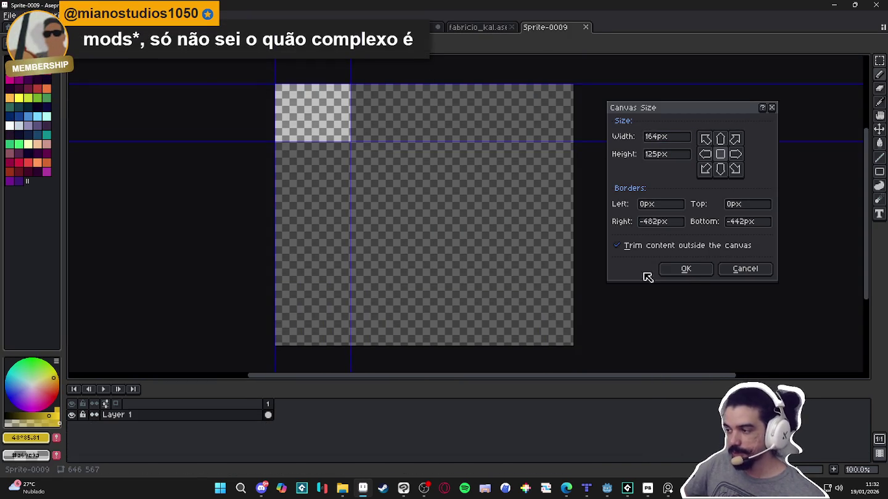
pyautogui.press('Return')
pyautogui.scroll(2, 574, 247)
pyautogui.hotkey('ctrl', 'alt', 'c')
pyautogui.moveTo(580, 277); pyautogui.dragTo(454, 167)
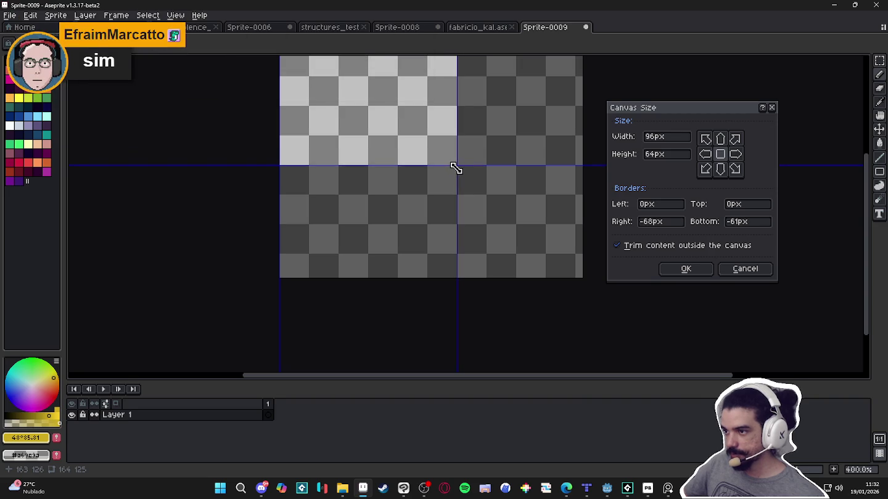
pyautogui.click(666, 270)
# Narrow the canvas to 64×64 and enable Tiled Mode in both axes
pyautogui.hotkey('ctrl', 'alt', 'c')
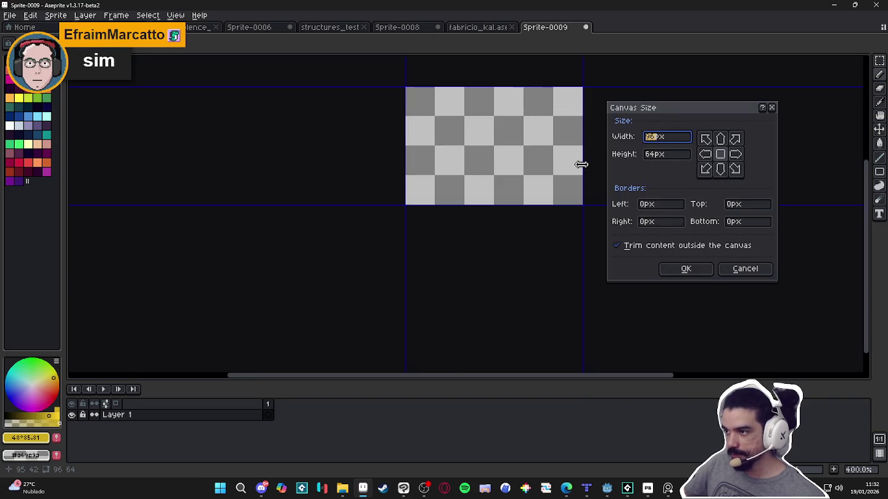
pyautogui.moveTo(580, 164); pyautogui.dragTo(521, 162)
pyautogui.click(685, 270)
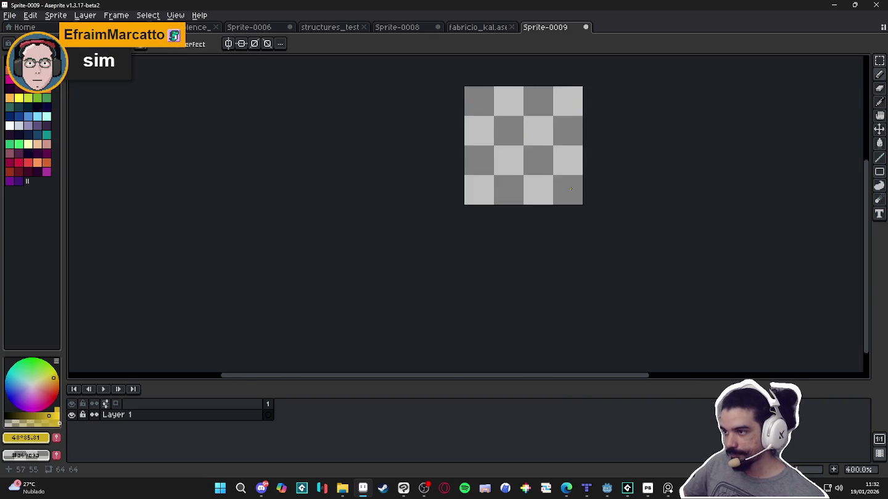
pyautogui.scroll(1, 445, 317)
pyautogui.scroll(-1, 431, 272)
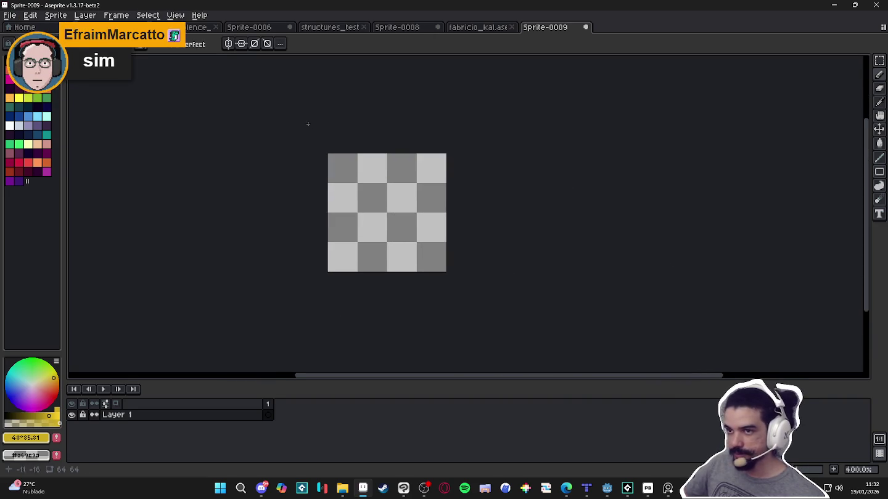
pyautogui.click(175, 14)
pyautogui.moveTo(196, 96)
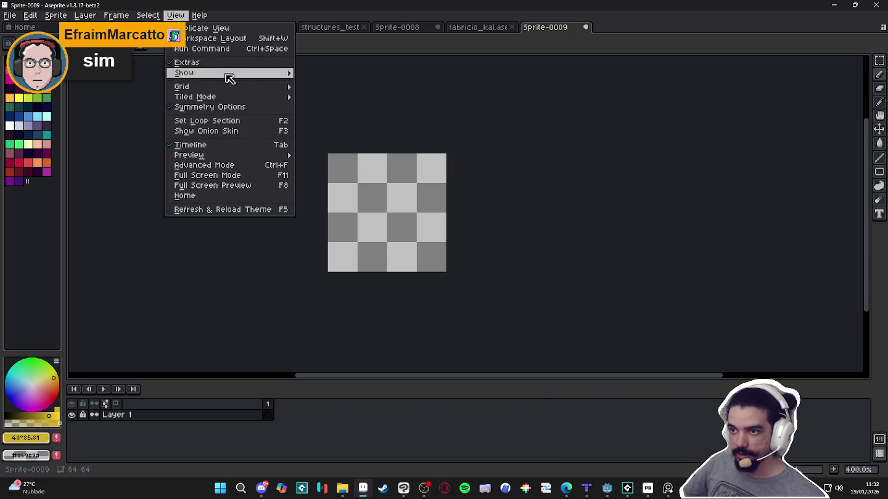
pyautogui.click(360, 108)
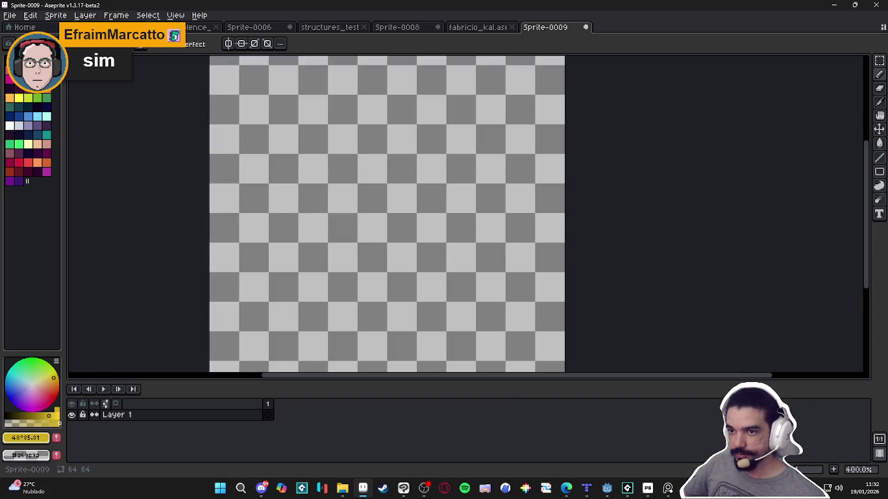
# Test repeating green pencil loops on Sprite-0009, undo them all, and close the sprite
pyautogui.moveTo(394, 203); pyautogui.dragTo(380, 202)
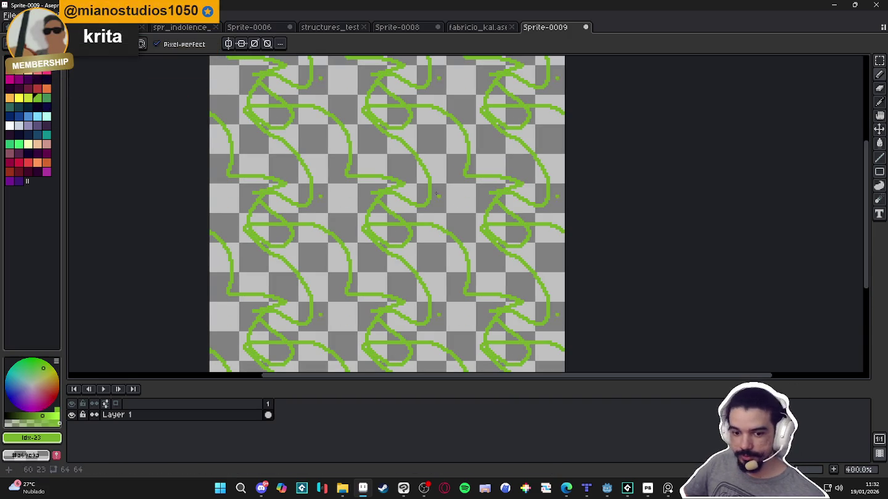
pyautogui.press('Delete')
pyautogui.moveTo(339, 154)
pyautogui.mouseDown()
pyautogui.moveTo(398, 164)
pyautogui.moveTo(370, 235)
pyautogui.mouseUp()
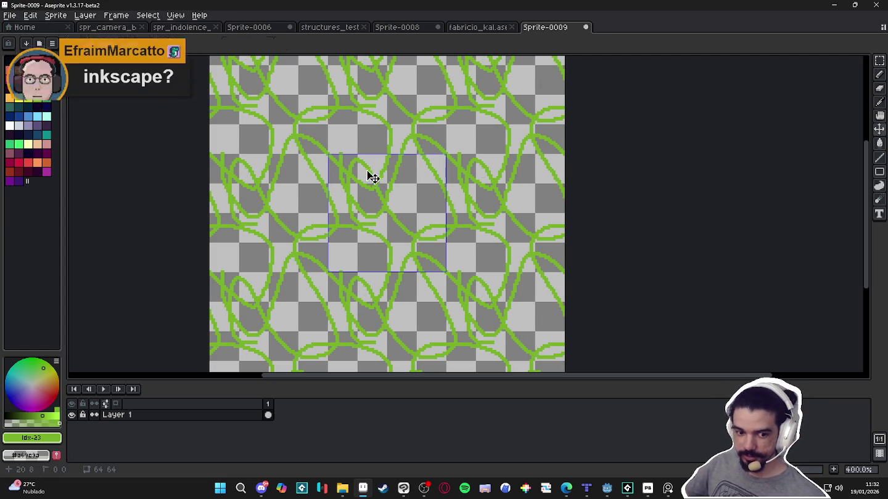
pyautogui.hotkey('ctrl', 'z')
pyautogui.moveTo(425, 155); pyautogui.dragTo(466, 291)
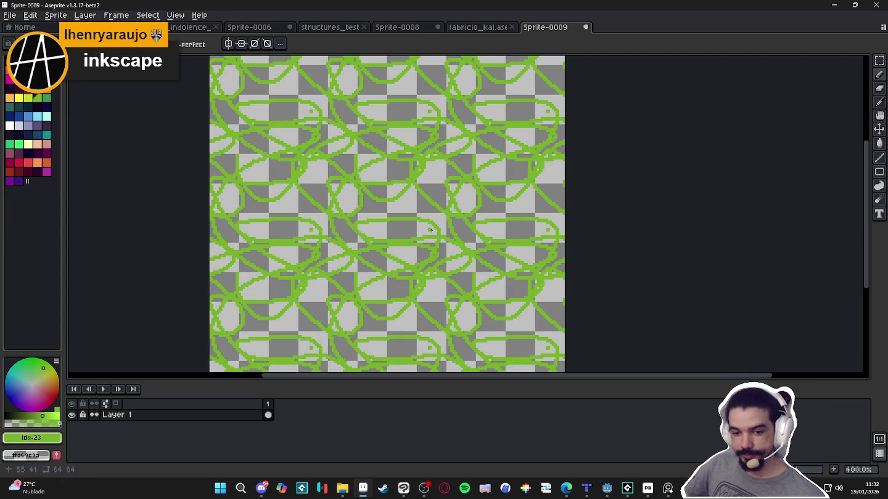
pyautogui.hotkey('ctrl', 'z')
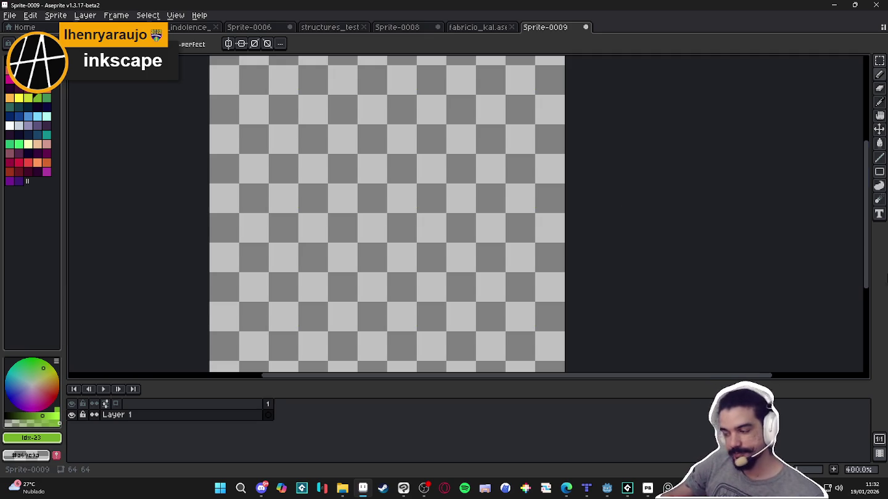
pyautogui.click(586, 27)
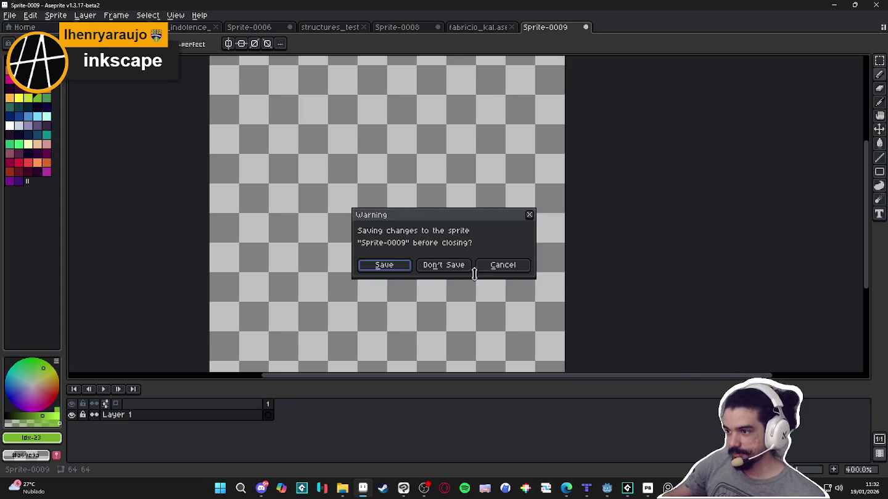
# Close Sprite-0009 without saving and switch to the structures_test map
pyautogui.click(441, 265)
pyautogui.moveTo(647, 488)
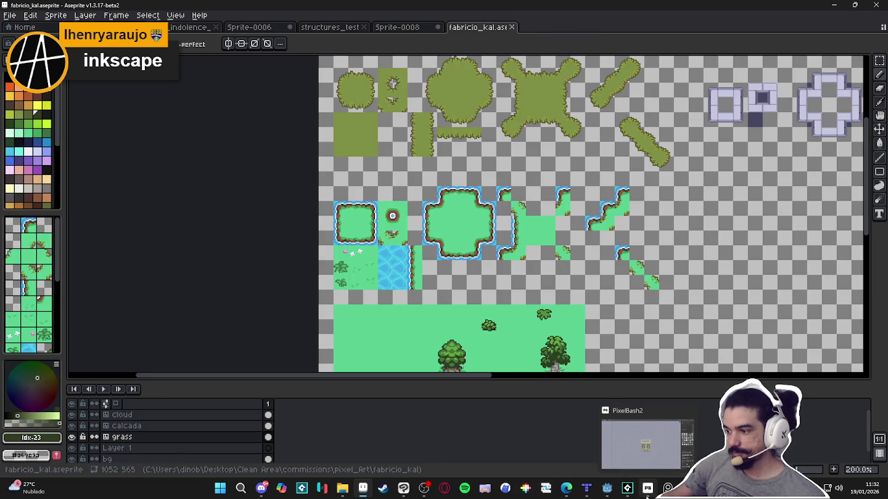
pyautogui.click(662, 459)
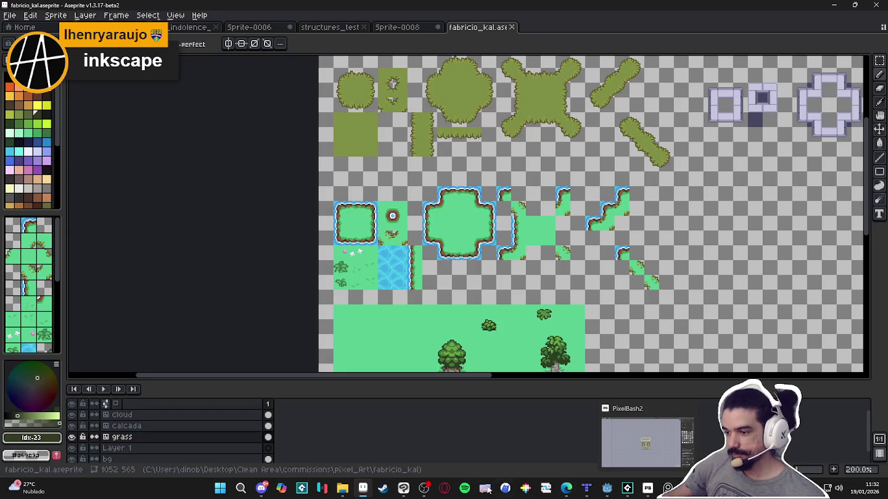
pyautogui.hotkey('ctrl', 'shift', 'Tab')
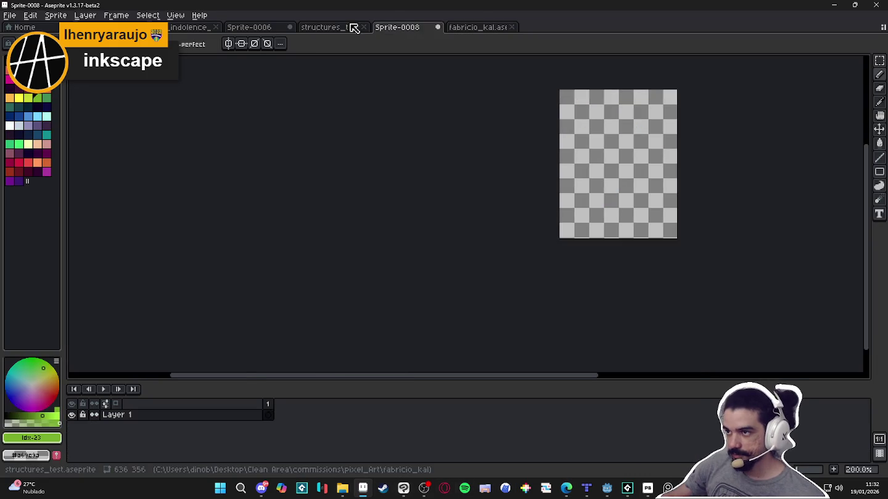
pyautogui.hotkey('ctrl', 'shift', 'Tab')
# Zoom in on the striped-roof building and centre a vertical symmetry axis on it
pyautogui.scroll(1, 387, 321)
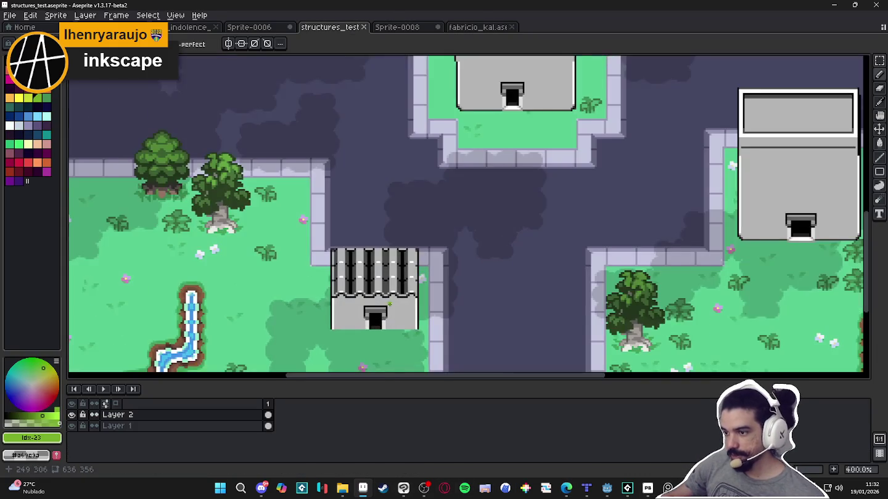
pyautogui.scroll(1, 380, 289)
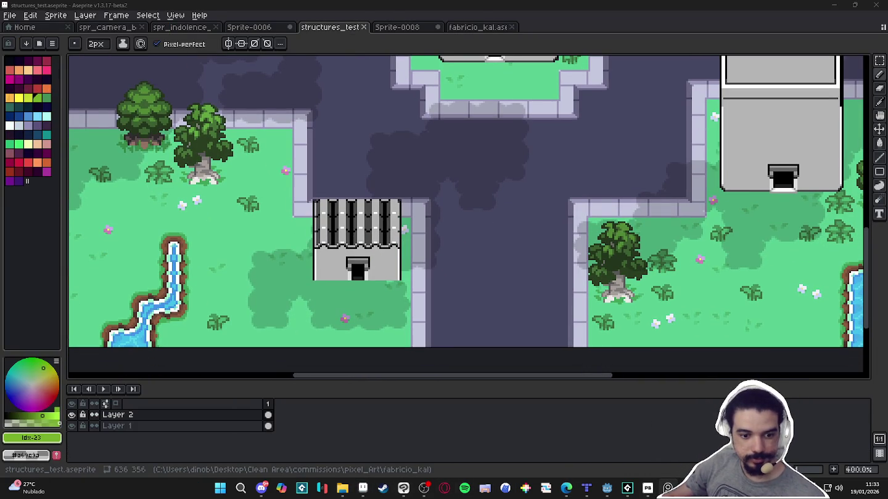
pyautogui.moveTo(315, 258); pyautogui.dragTo(369, 235)
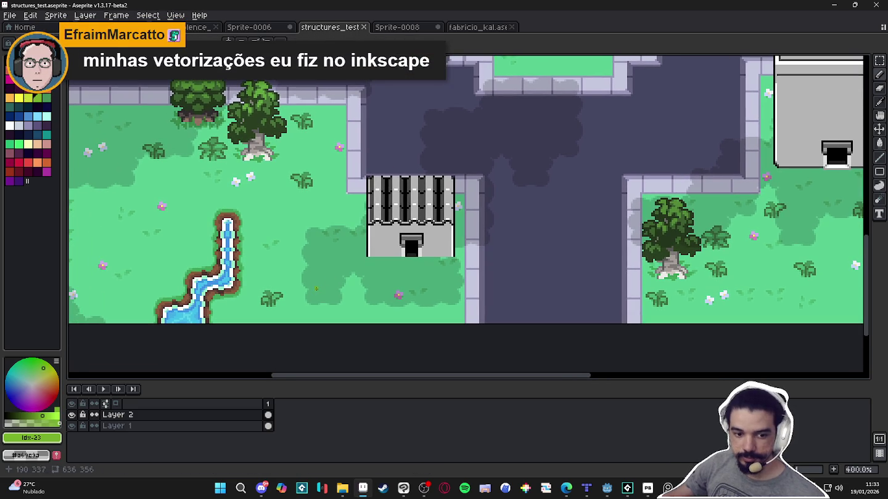
pyautogui.scroll(2, 386, 254)
pyautogui.scroll(1, 370, 254)
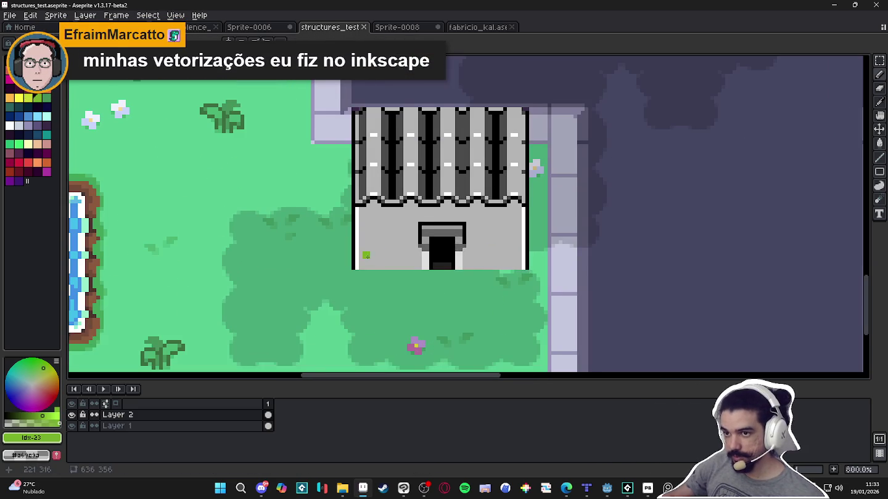
pyautogui.moveTo(364, 253); pyautogui.dragTo(366, 269)
pyautogui.click(713, 45)
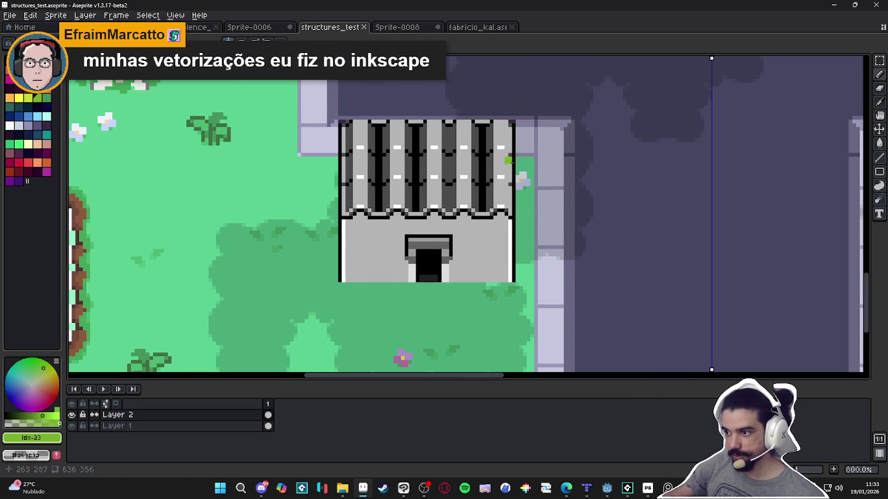
pyautogui.moveTo(711, 58); pyautogui.dragTo(432, 62)
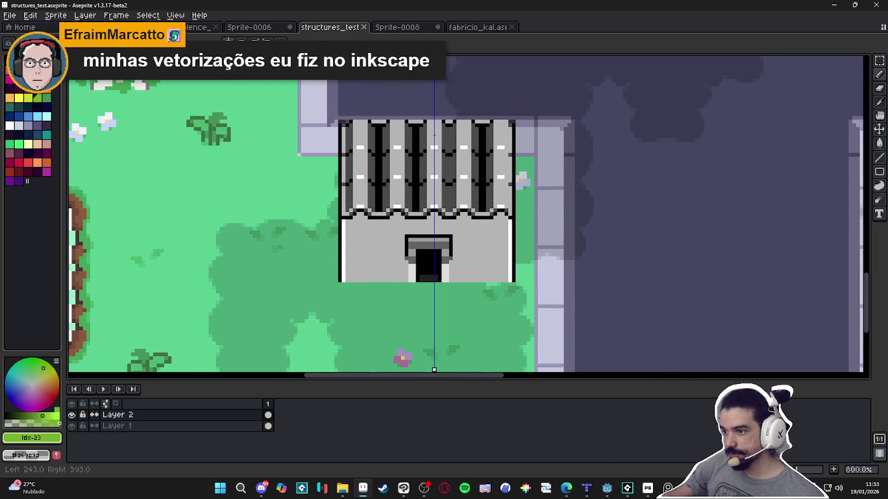
pyautogui.hotkey('ctrl', "'")
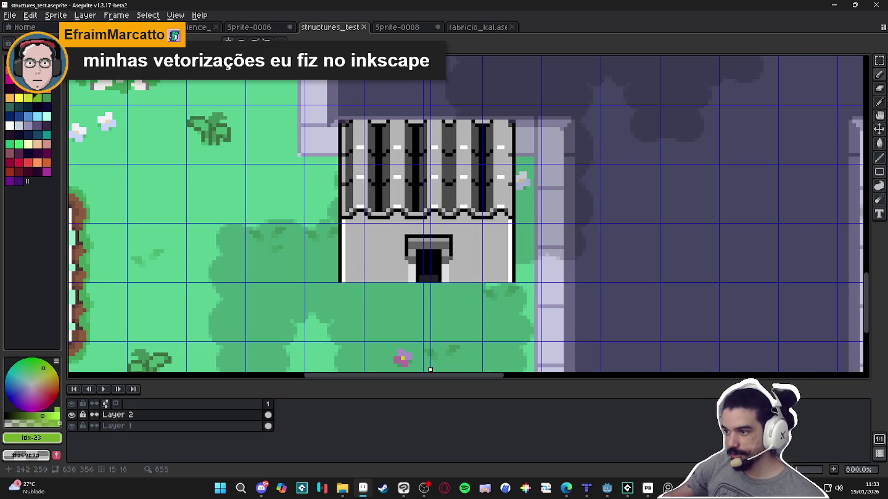
pyautogui.moveTo(430, 369); pyautogui.dragTo(426, 369)
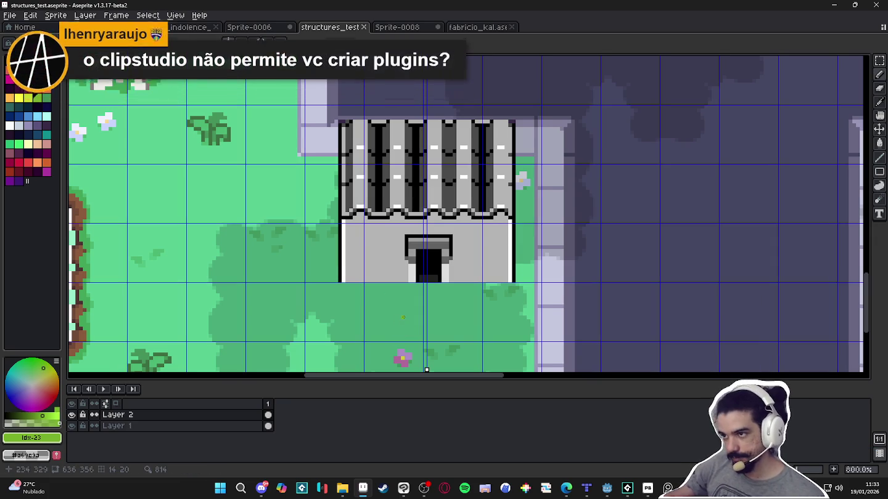
pyautogui.hotkey('ctrl', "'")
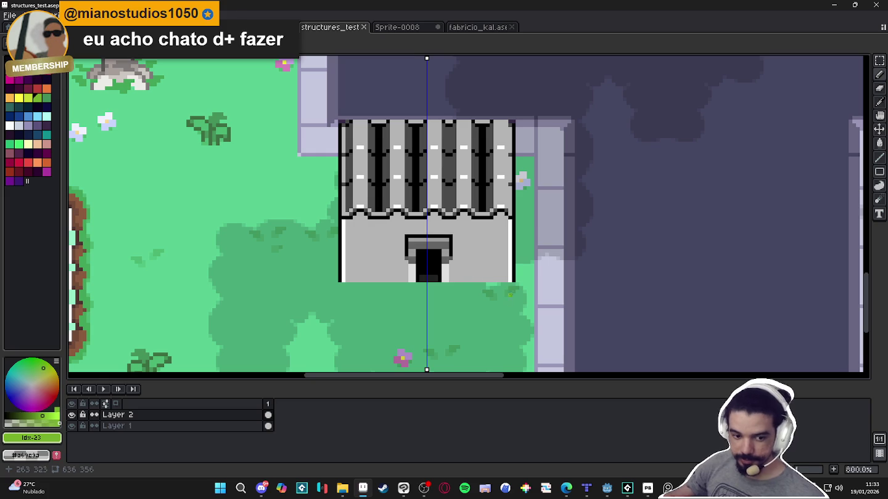
pyautogui.hotkey('alt', 'shift', 's')
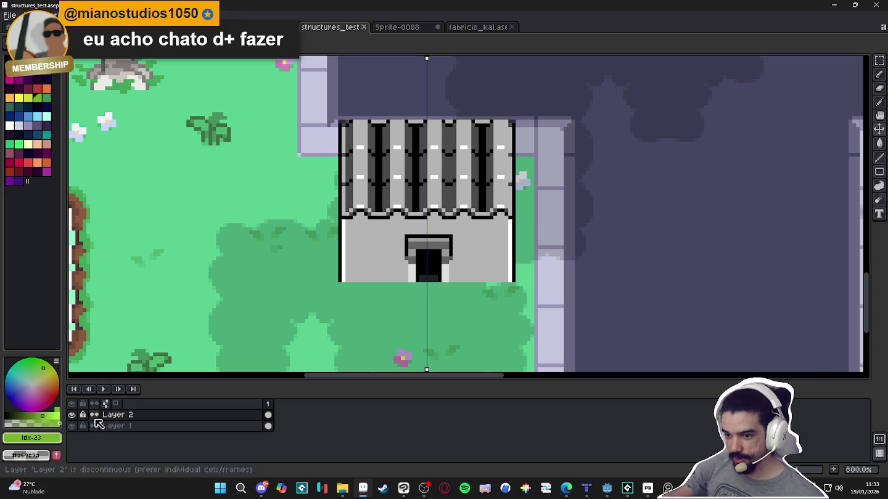
# Lower Layer 2's opacity to fade the buildings
pyautogui.click(171, 419)
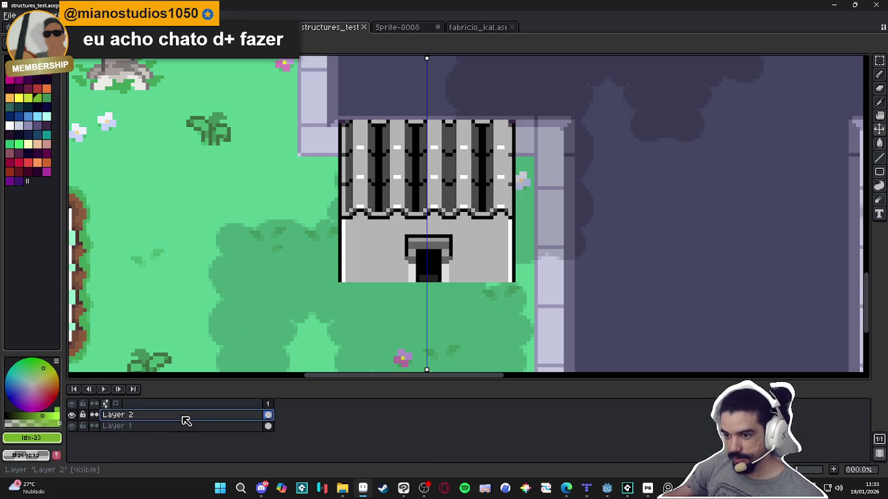
pyautogui.press('2')
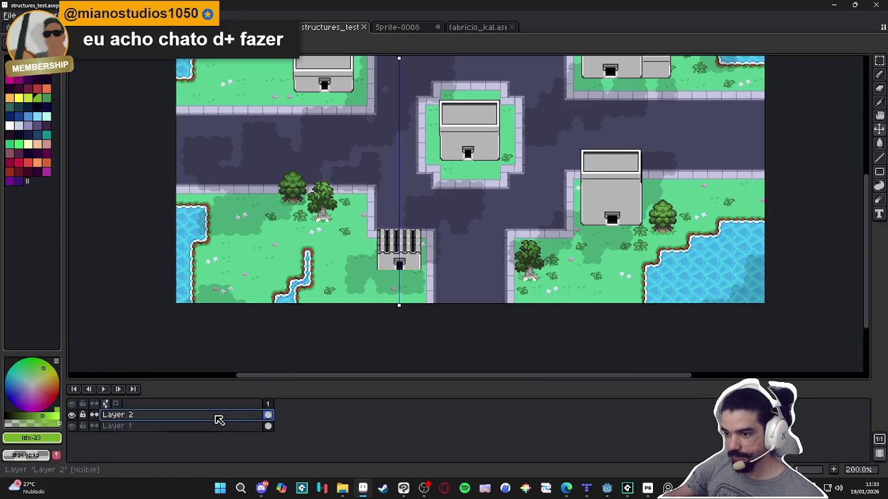
pyautogui.doubleClick(213, 415)
pyautogui.click(205, 156)
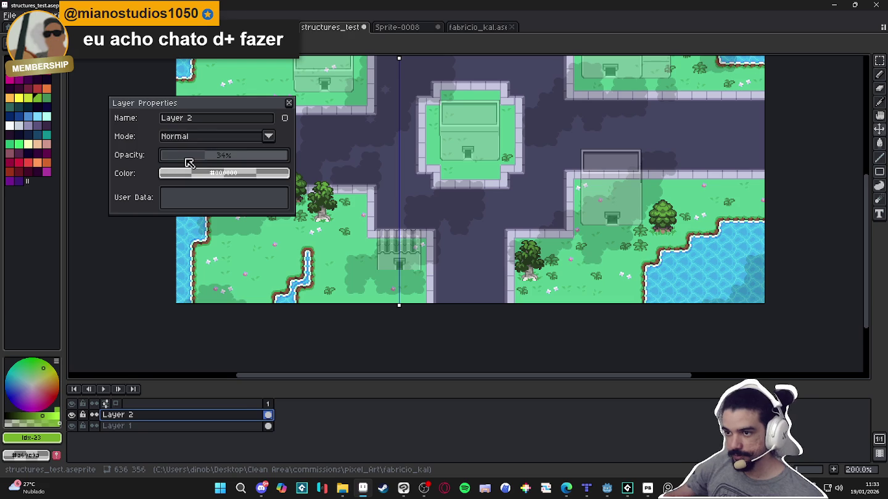
pyautogui.click(187, 159)
pyautogui.click(289, 103)
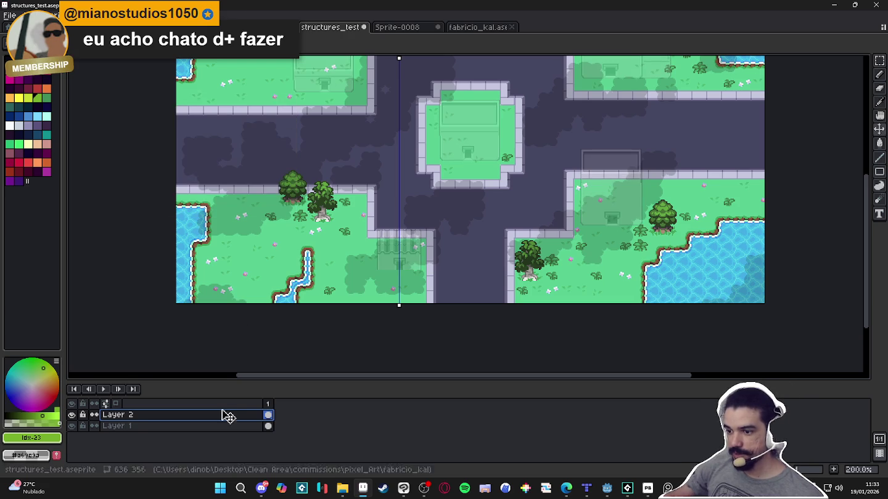
# On a new layer, draw mirrored pink posts on both sides of the small building
pyautogui.hotkey('shift', 'n')
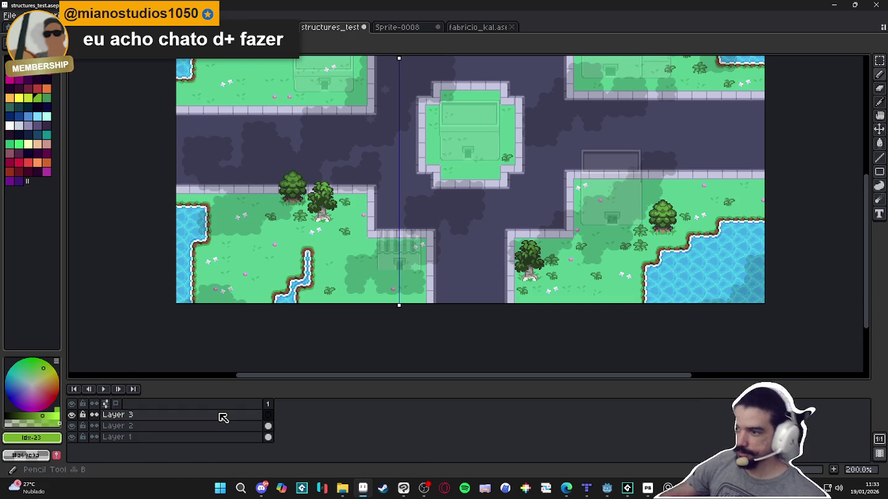
pyautogui.scroll(3, 401, 265)
pyautogui.scroll(1, 470, 285)
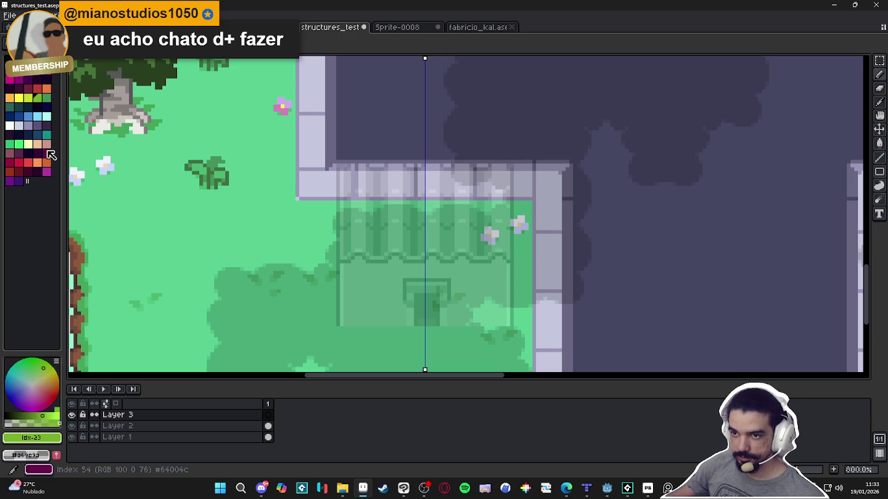
pyautogui.click(48, 144)
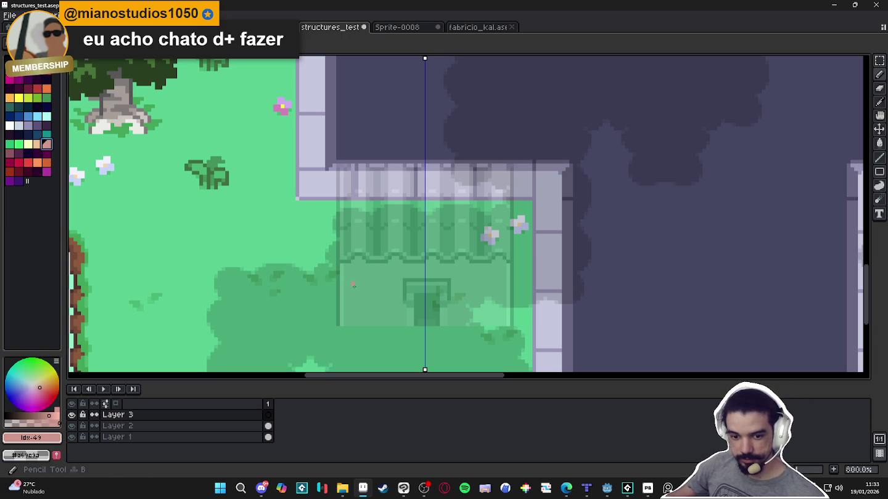
pyautogui.scroll(1, 330, 299)
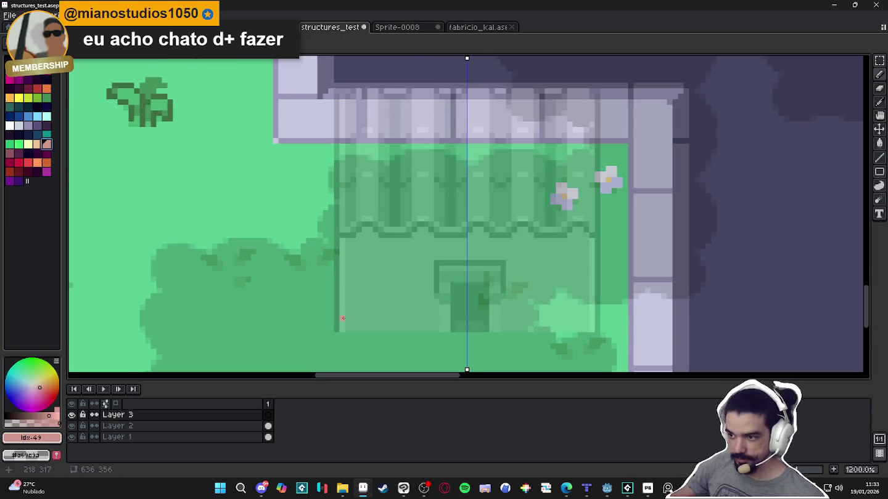
pyautogui.moveTo(347, 327); pyautogui.dragTo(345, 244)
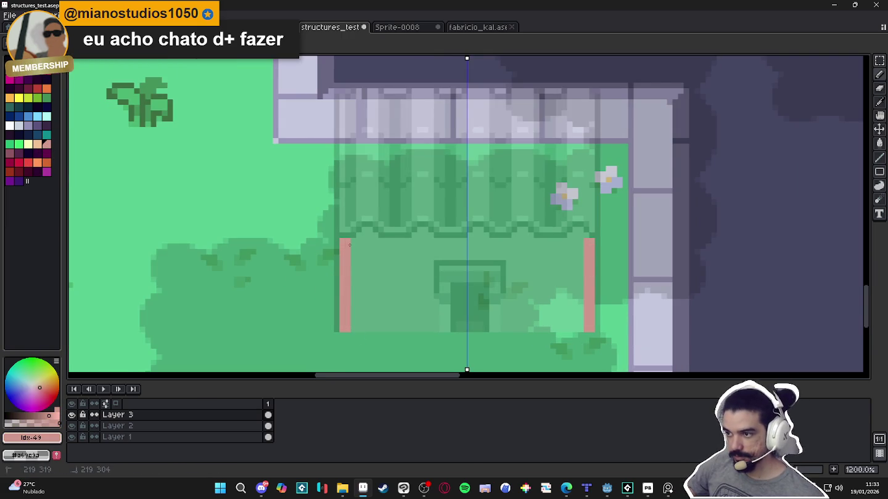
pyautogui.scroll(-2, 356, 254)
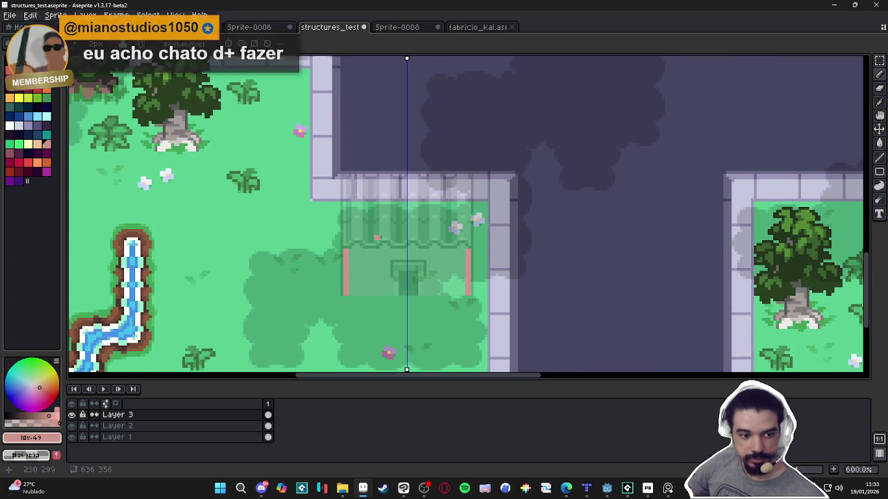
pyautogui.scroll(1, 408, 202)
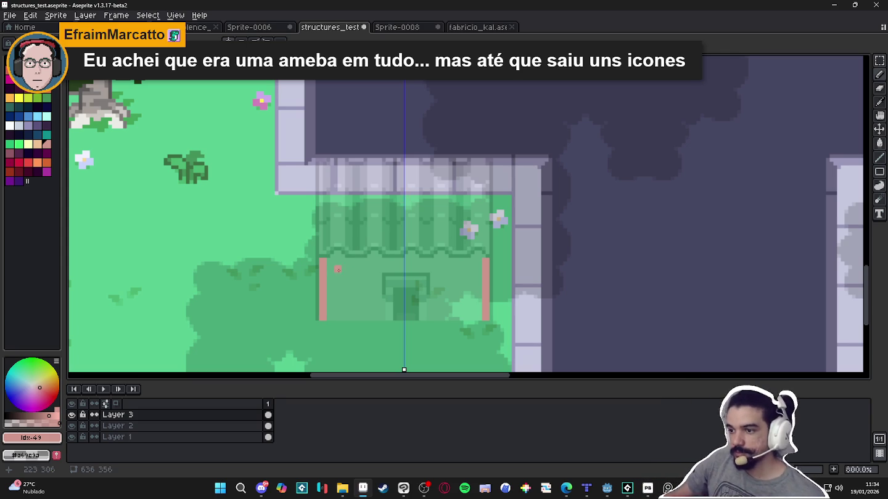
# Extend both pink posts a few pixels higher
pyautogui.click(19, 91)
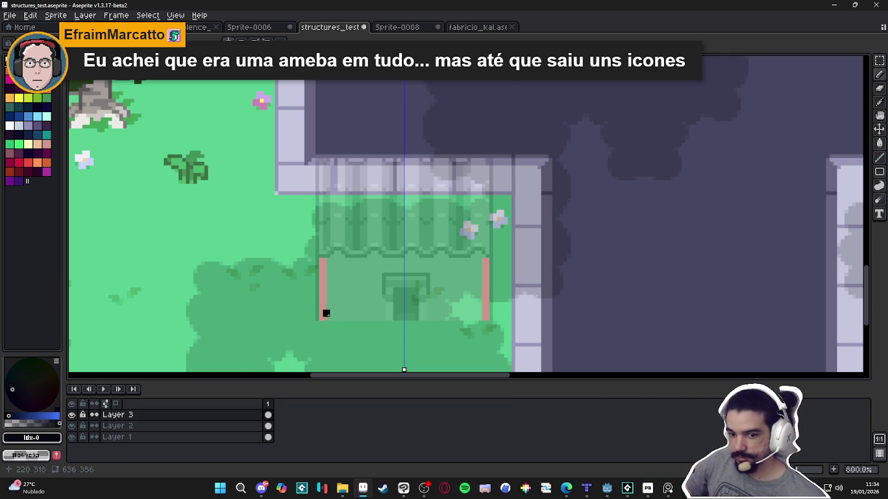
pyautogui.keyDown('alt'); pyautogui.click(324, 307); pyautogui.keyUp('alt')
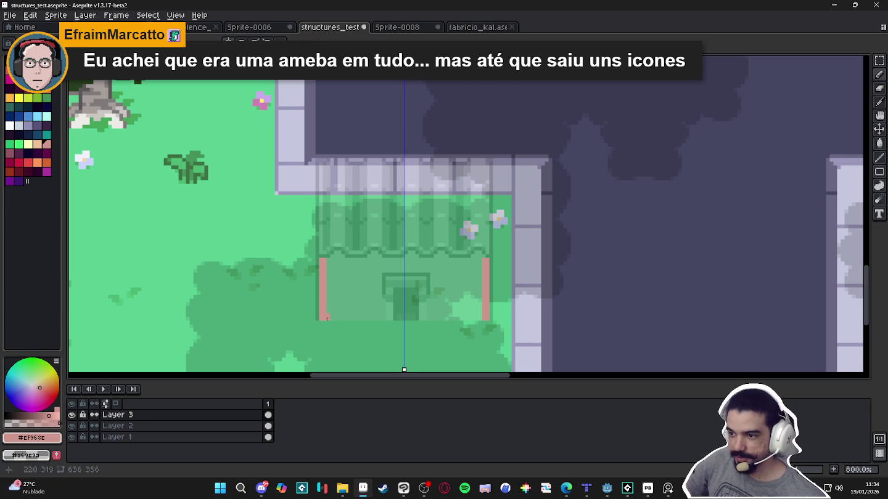
pyautogui.moveTo(324, 270); pyautogui.dragTo(323, 255)
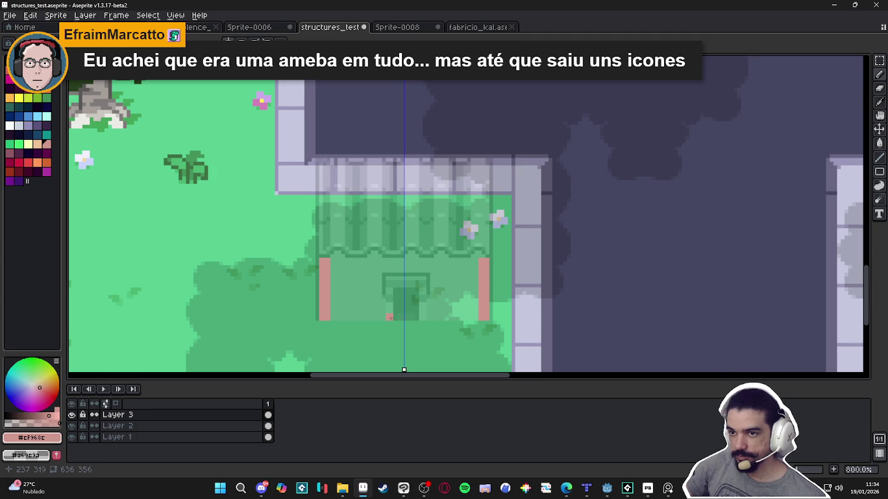
pyautogui.click(17, 41)
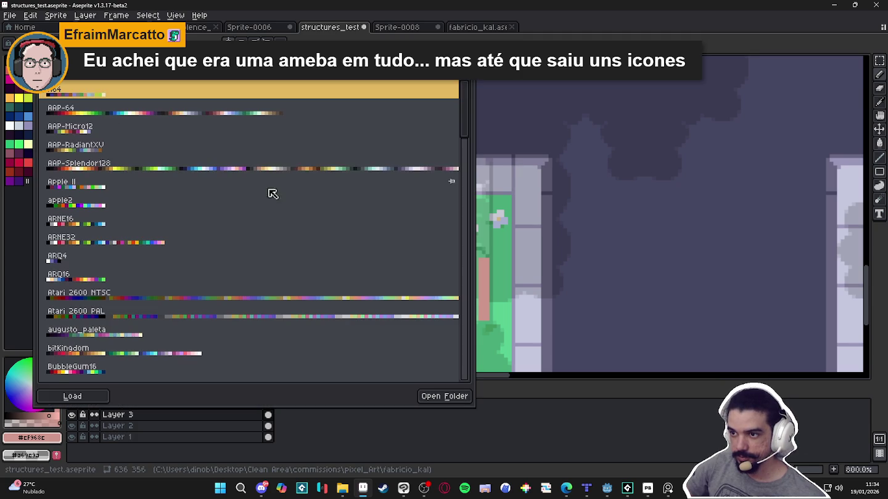
# Replace the swatches with the AAP-Splendor128 preset palette
pyautogui.click(282, 169)
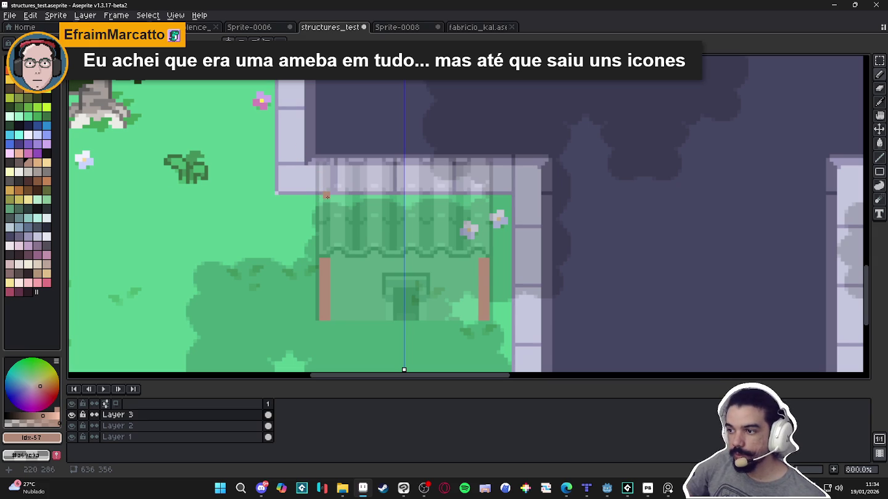
pyautogui.scroll(2, 340, 257)
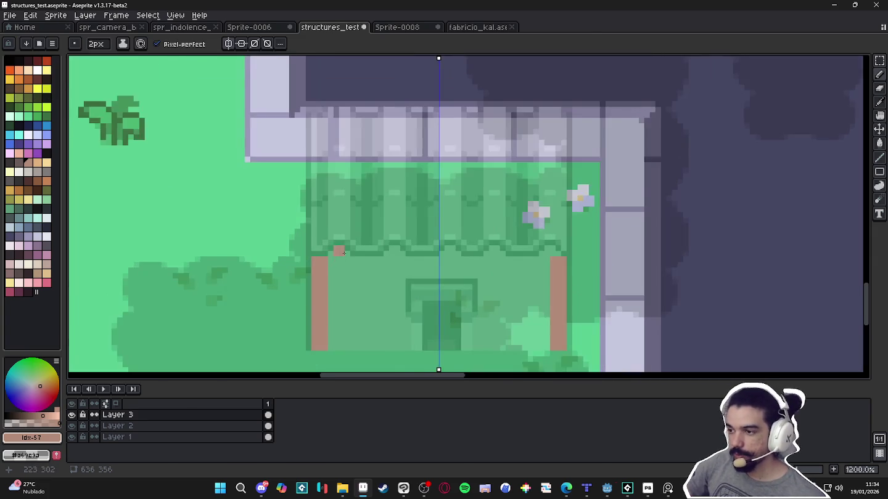
pyautogui.scroll(-3, 339, 256)
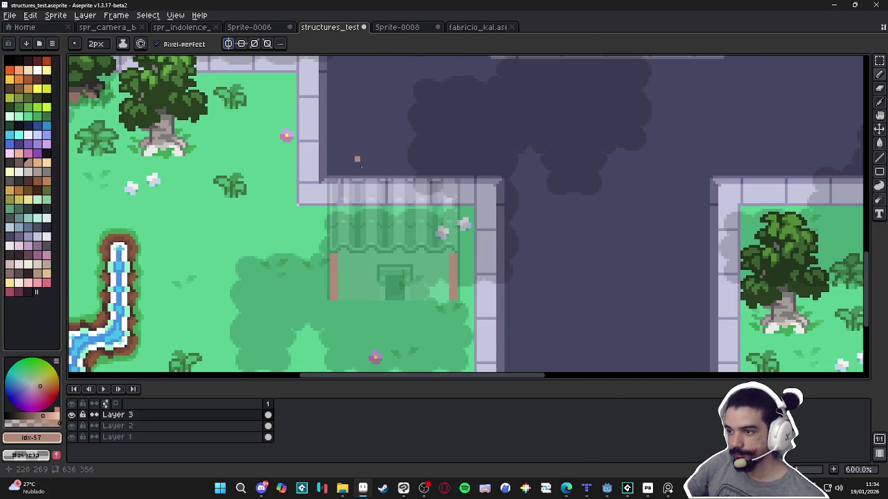
pyautogui.scroll(1, 353, 231)
pyautogui.scroll(3, 353, 231)
# Paint a solid orange block over the left post at the roof's corner
pyautogui.click(18, 190)
pyautogui.moveTo(293, 269)
pyautogui.mouseDown()
pyautogui.moveTo(293, 224)
pyautogui.moveTo(343, 217)
pyautogui.moveTo(346, 273)
pyautogui.mouseUp()
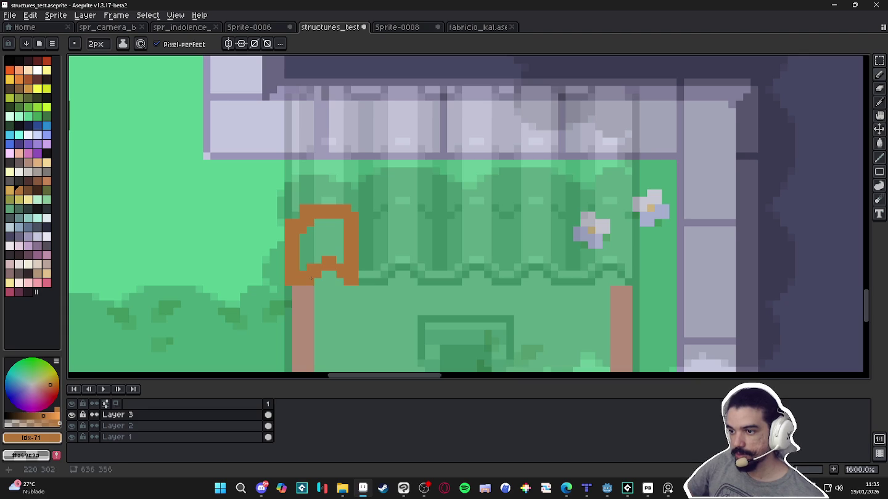
pyautogui.moveTo(311, 257)
pyautogui.mouseDown()
pyautogui.moveTo(318, 228)
pyautogui.moveTo(318, 262)
pyautogui.mouseUp()
pyautogui.moveTo(324, 221); pyautogui.dragTo(340, 255)
pyautogui.click(339, 258)
# Paint a one-pixel light tan highlight column down the orange block
pyautogui.press('-')
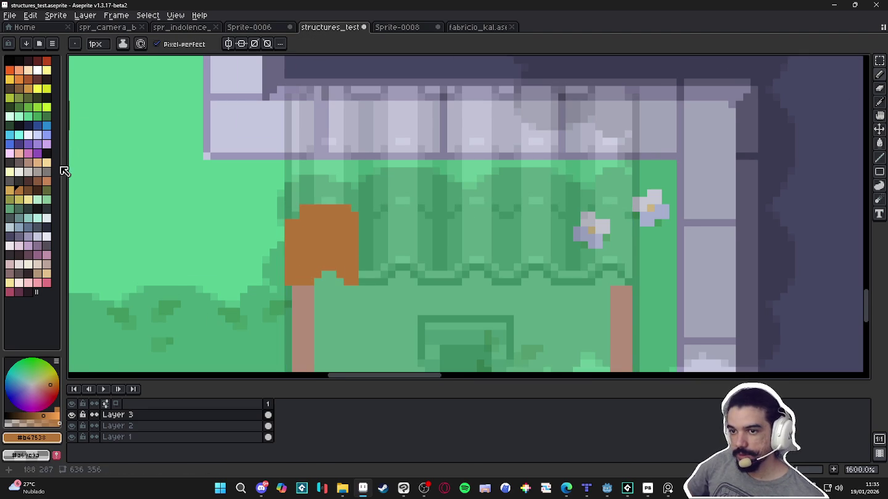
pyautogui.click(18, 191)
pyautogui.moveTo(329, 214); pyautogui.dragTo(326, 258)
pyautogui.keyDown('shift'); pyautogui.click(329, 259); pyautogui.keyUp('shift')
pyautogui.click(18, 190)
pyautogui.click(388, 278)
pyautogui.hotkey('ctrl', 'z')
# Shade the block's lower edge and left side with dark brown pixels
pyautogui.click(28, 191)
pyautogui.click(299, 263)
pyautogui.hotkey('ctrl', 'z')
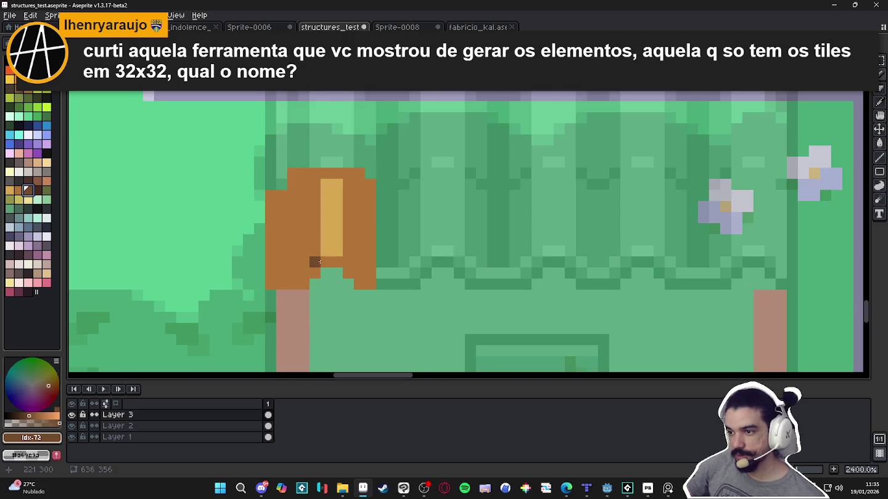
pyautogui.scroll(2, 321, 278)
pyautogui.moveTo(322, 262); pyautogui.dragTo(334, 261)
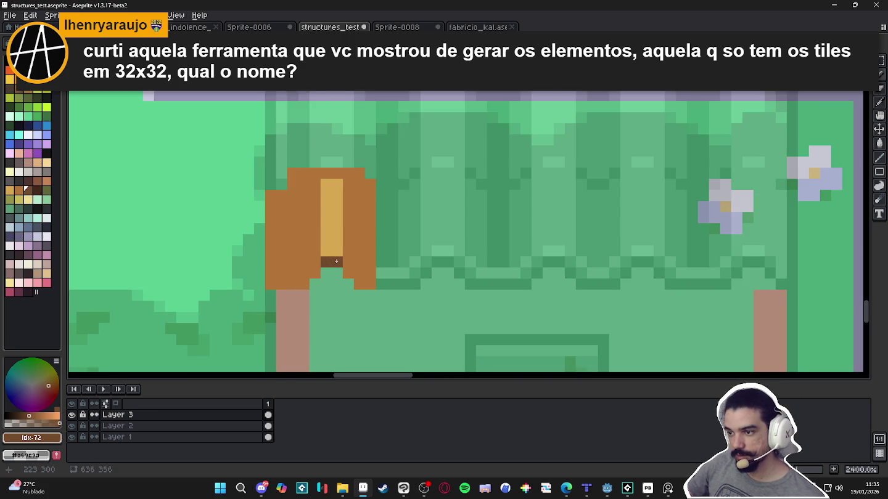
pyautogui.hotkey('ctrl', 'z')
pyautogui.moveTo(314, 273)
pyautogui.mouseDown()
pyautogui.moveTo(313, 262)
pyautogui.moveTo(287, 264)
pyautogui.mouseUp()
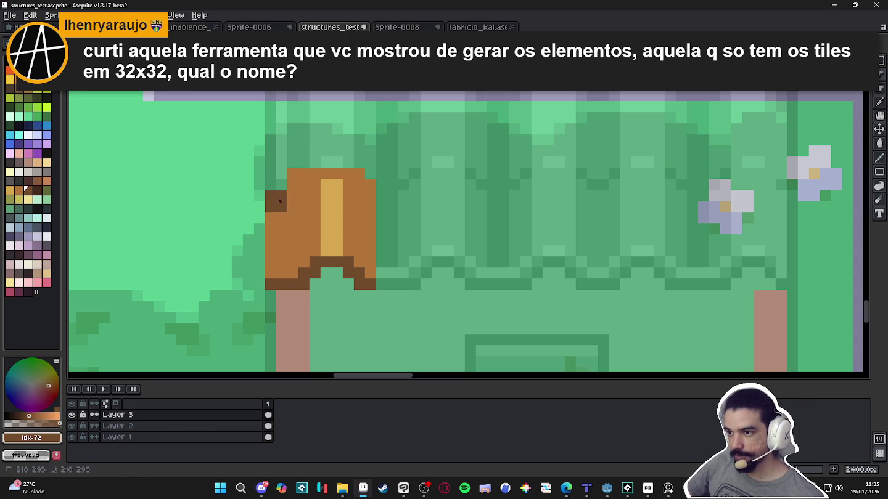
pyautogui.moveTo(282, 196); pyautogui.dragTo(283, 283)
pyautogui.press('-')
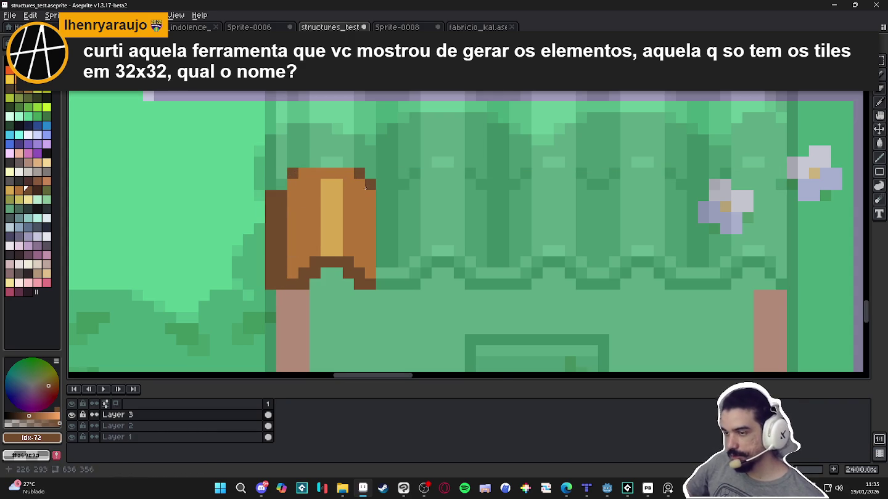
# Widen the tan highlight stripe to the left and right
pyautogui.scroll(-5, 366, 186)
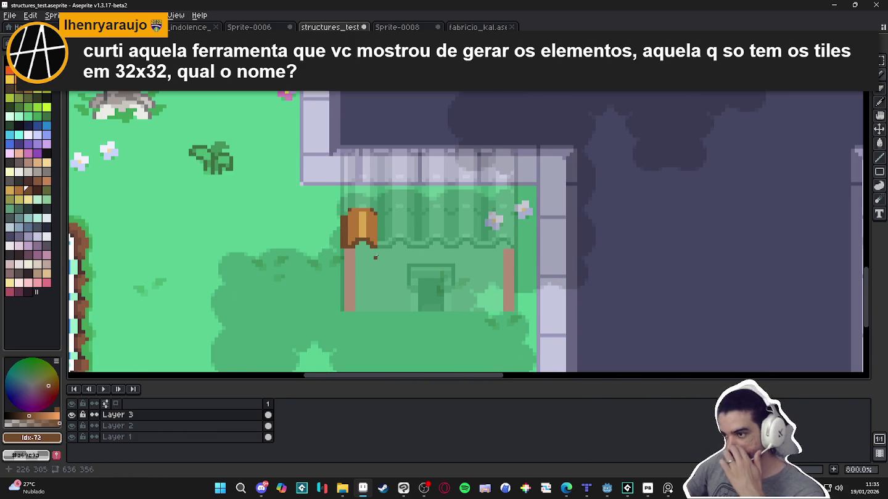
pyautogui.scroll(1, 377, 241)
pyautogui.scroll(1, 371, 238)
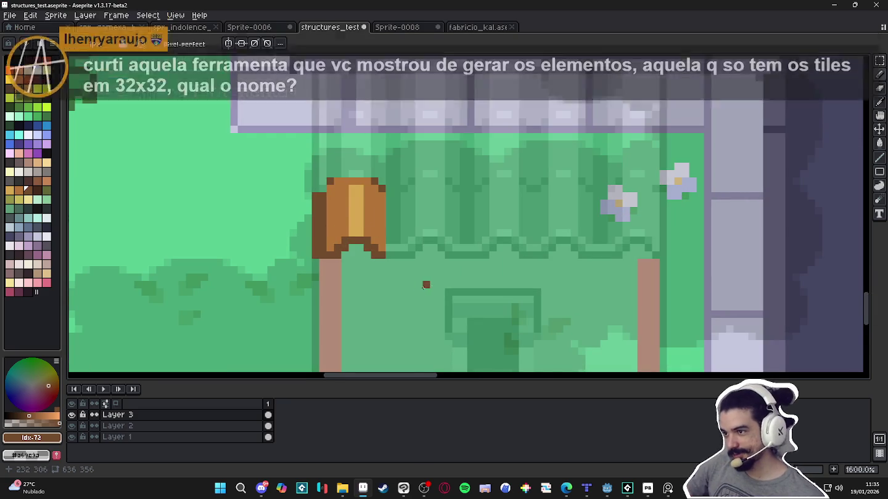
pyautogui.scroll(1, 374, 218)
pyautogui.click(346, 218)
pyautogui.moveTo(364, 241); pyautogui.dragTo(364, 174)
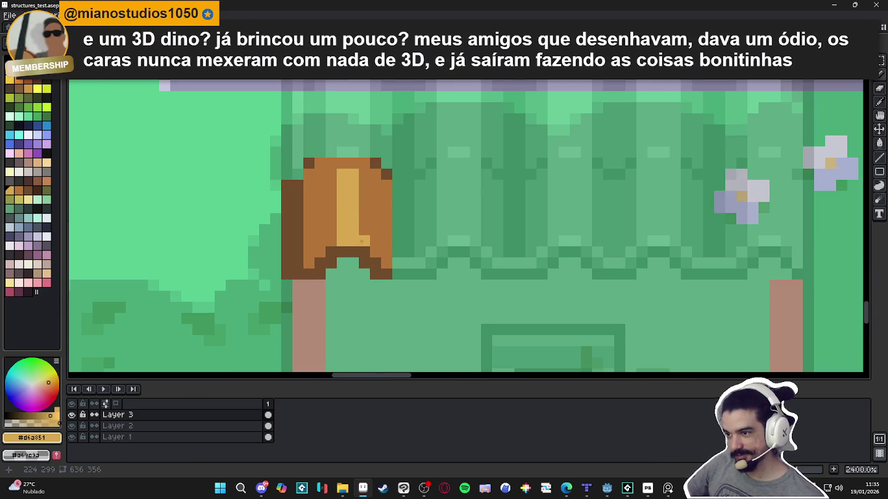
pyautogui.click(331, 230)
pyautogui.moveTo(331, 235); pyautogui.dragTo(331, 173)
# Add tan pixels at the block's lower corners and upper right
pyautogui.click(376, 252)
pyautogui.click(320, 258)
pyautogui.click(309, 264)
pyautogui.click(387, 263)
pyautogui.click(375, 241)
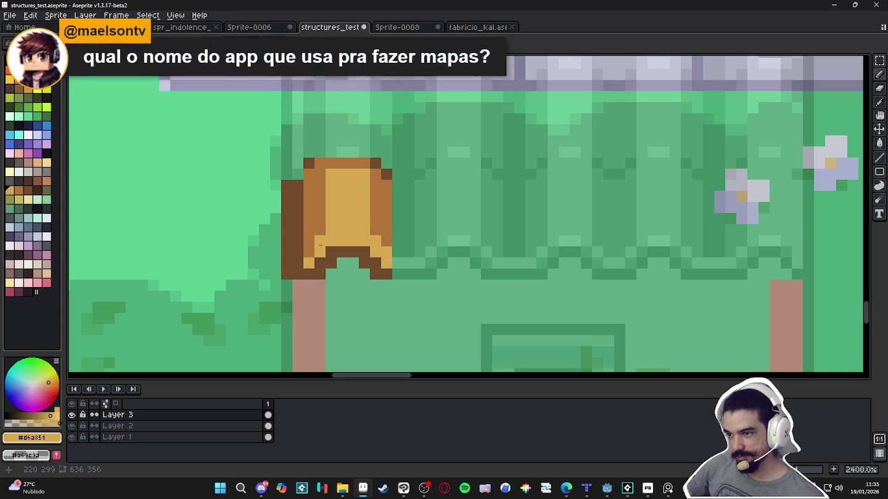
pyautogui.scroll(-5, 361, 217)
pyautogui.scroll(-3, 354, 266)
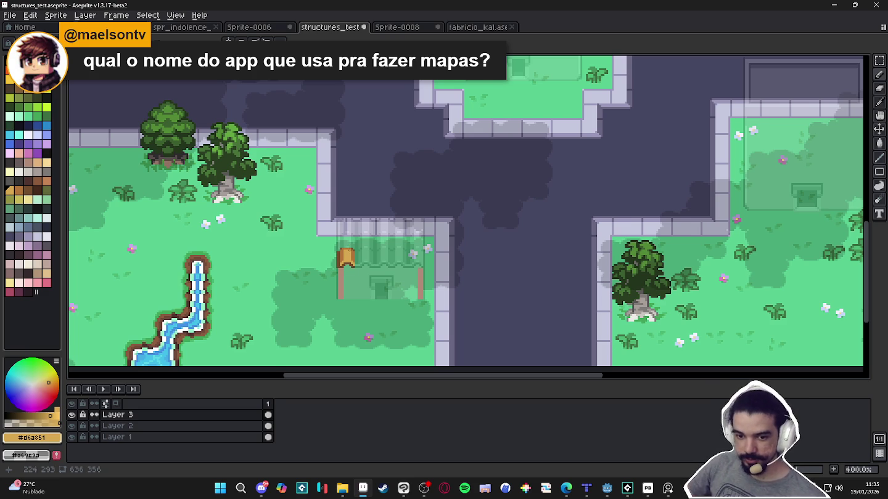
pyautogui.click(222, 489)
# Launch Blockbench from the Start menu search and orbit the beach model down to ground level
pyautogui.write('blockbench')
pyautogui.click(351, 240)
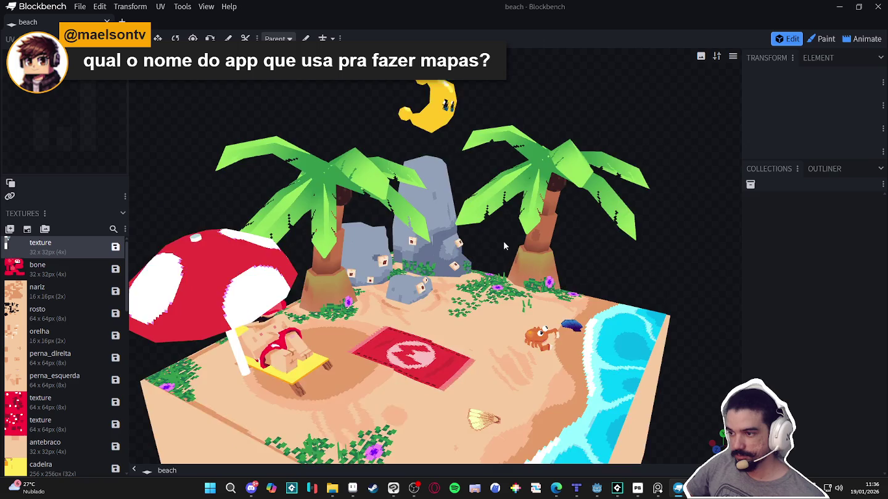
pyautogui.moveTo(503, 246)
pyautogui.mouseDown()
pyautogui.moveTo(613, 270)
pyautogui.moveTo(564, 258)
pyautogui.mouseUp()
pyautogui.scroll(3, 431, 262)
pyautogui.scroll(3, 308, 264)
pyautogui.moveTo(308, 264)
pyautogui.mouseDown()
pyautogui.moveTo(444, 162)
pyautogui.moveTo(348, 148)
pyautogui.moveTo(428, 191)
pyautogui.moveTo(371, 164)
pyautogui.mouseUp()
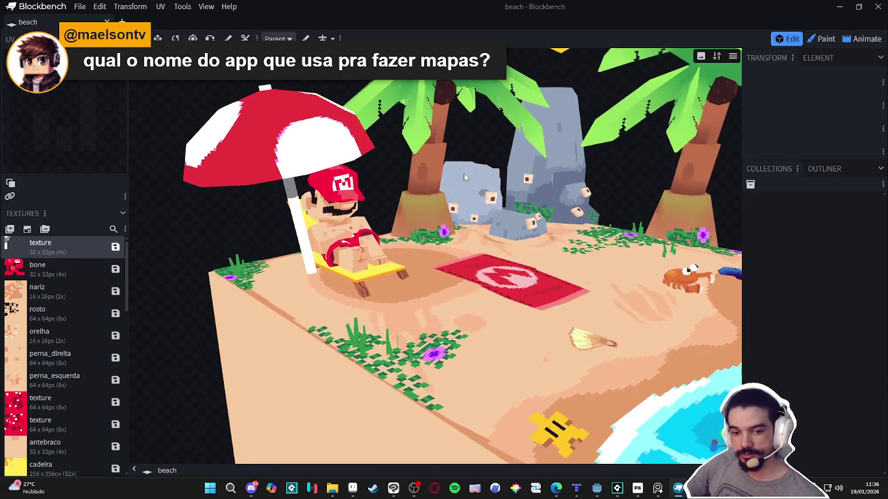
# Orbit to show the water and crab, then close the beach project
pyautogui.moveTo(464, 173); pyautogui.dragTo(333, 179)
pyautogui.moveTo(652, 199)
pyautogui.mouseDown()
pyautogui.moveTo(481, 212)
pyautogui.moveTo(591, 191)
pyautogui.mouseUp()
pyautogui.click(79, 6)
pyautogui.moveTo(95, 190)
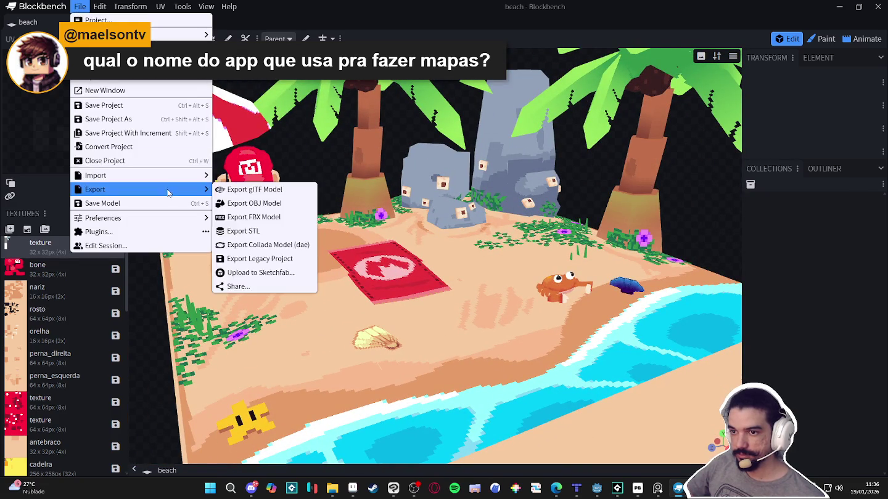
pyautogui.click(114, 161)
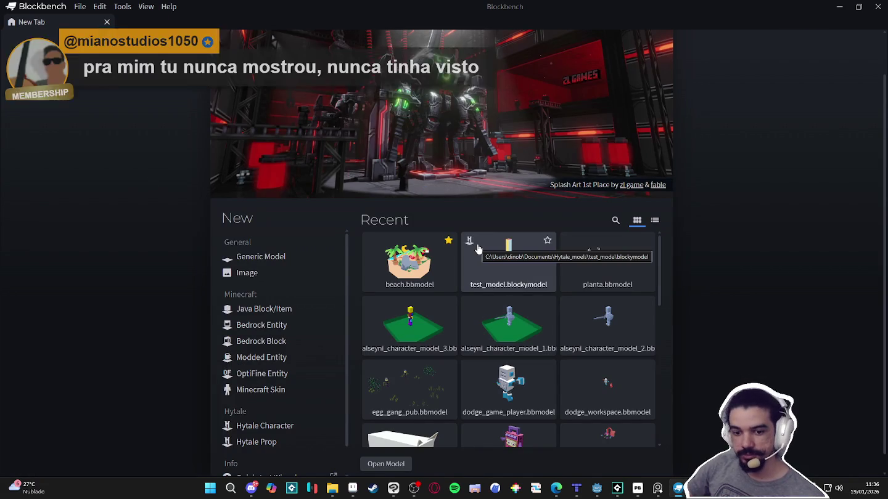
# Scroll through the recent models and open pudgy_coin
pyautogui.scroll(-1, 556, 297)
pyautogui.scroll(-2, 557, 301)
pyautogui.scroll(2, 556, 301)
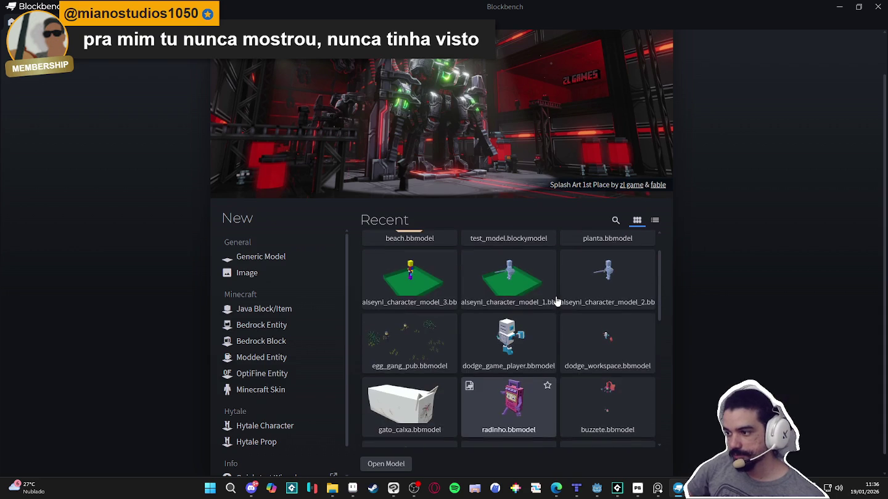
pyautogui.scroll(-2, 557, 301)
pyautogui.scroll(2, 557, 300)
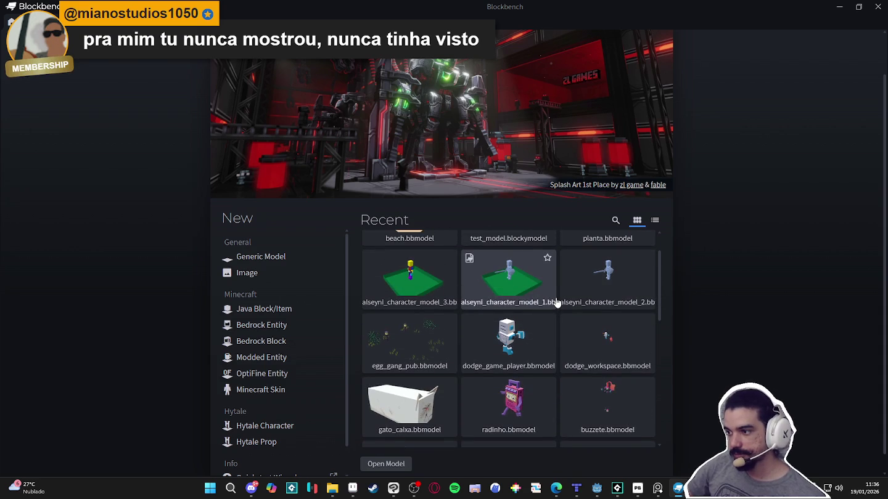
pyautogui.scroll(-2, 556, 312)
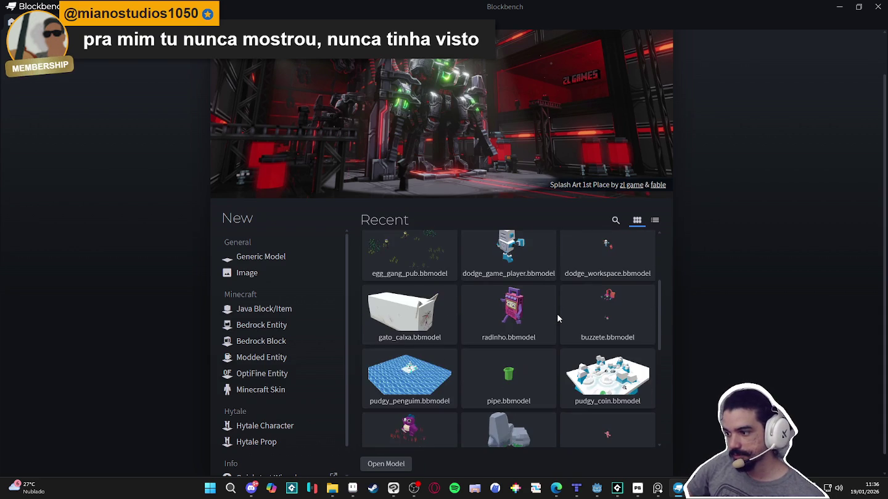
pyautogui.scroll(-1, 556, 313)
pyautogui.click(595, 338)
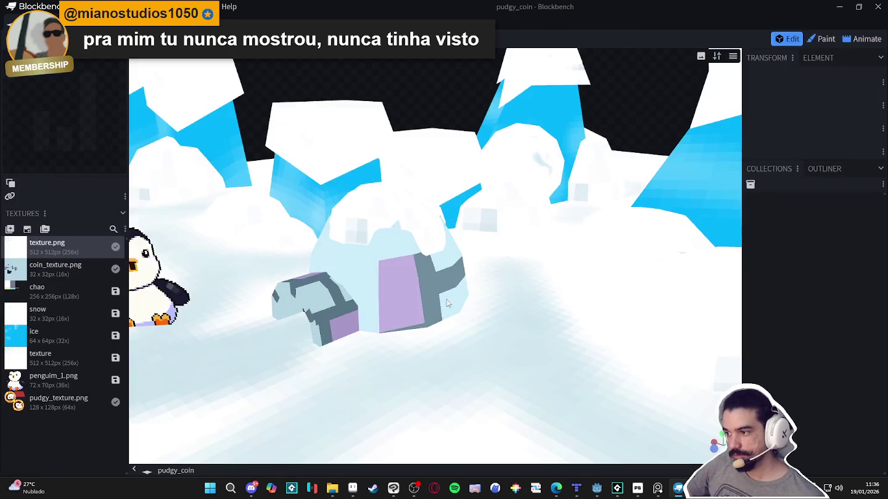
# Orbit out to an overview of the pudgy_coin snow scene, then close that project
pyautogui.scroll(-3, 412, 262)
pyautogui.moveTo(335, 134)
pyautogui.mouseDown()
pyautogui.moveTo(599, 153)
pyautogui.moveTo(533, 129)
pyautogui.mouseUp()
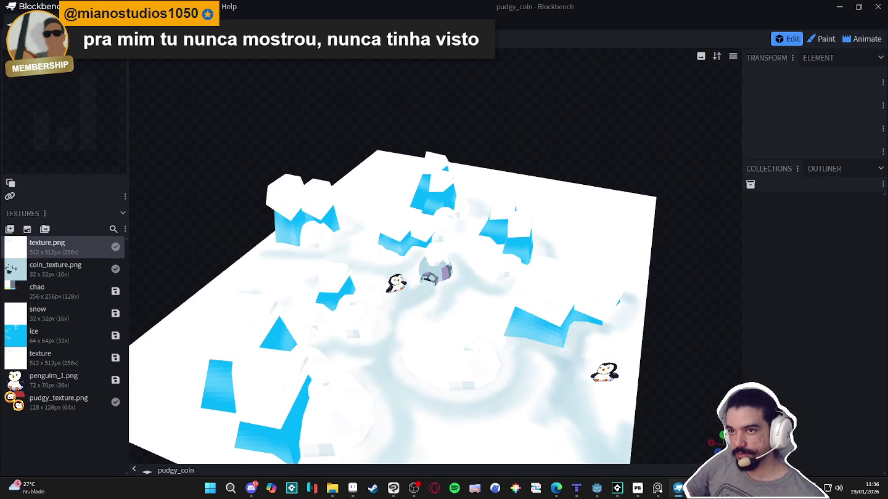
pyautogui.click(100, 6)
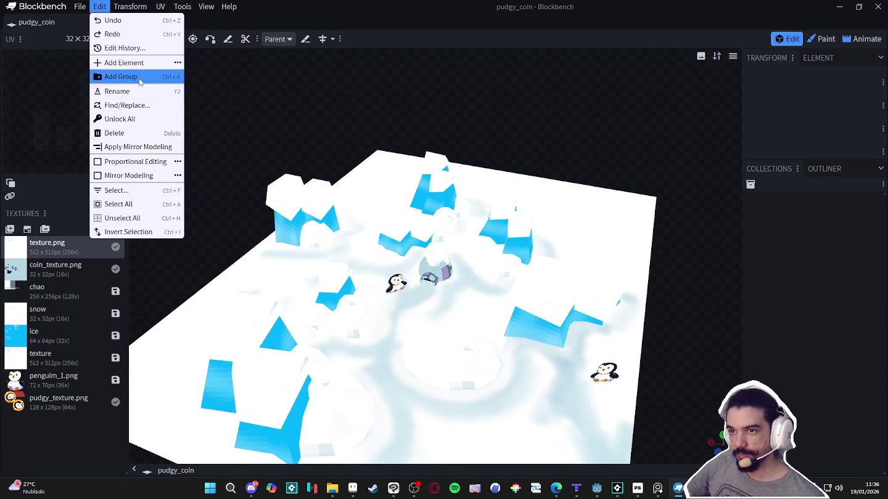
pyautogui.click(80, 6)
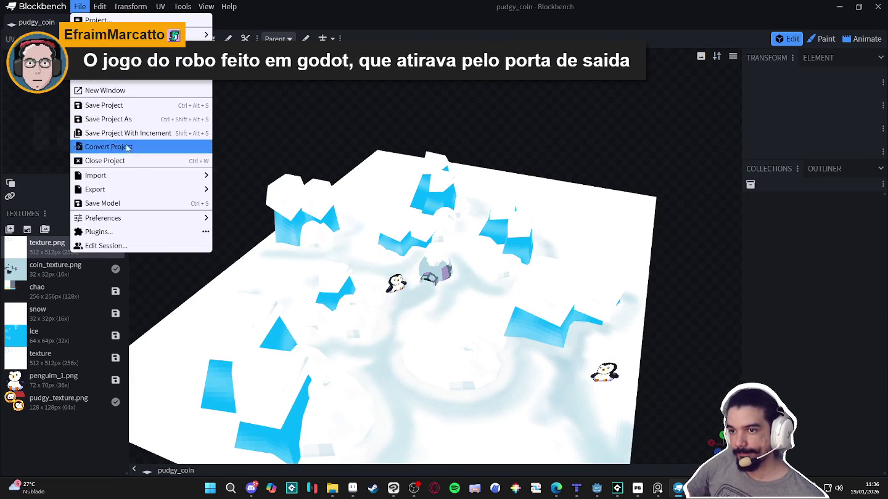
pyautogui.click(105, 161)
# Scroll the recent models again and open the pudgy_penguim project
pyautogui.scroll(-2, 493, 334)
pyautogui.scroll(-2, 493, 334)
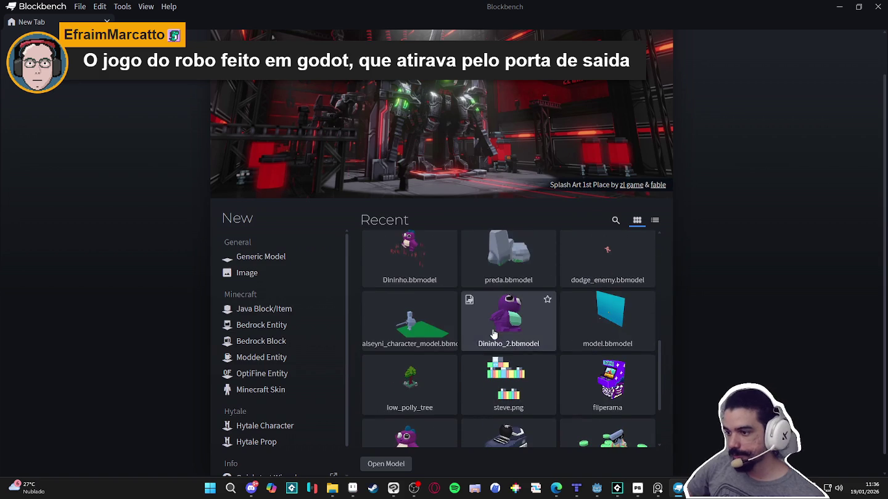
pyautogui.scroll(-2, 493, 333)
pyautogui.scroll(8, 493, 333)
pyautogui.scroll(6, 493, 334)
pyautogui.scroll(-2, 514, 344)
pyautogui.click(515, 327)
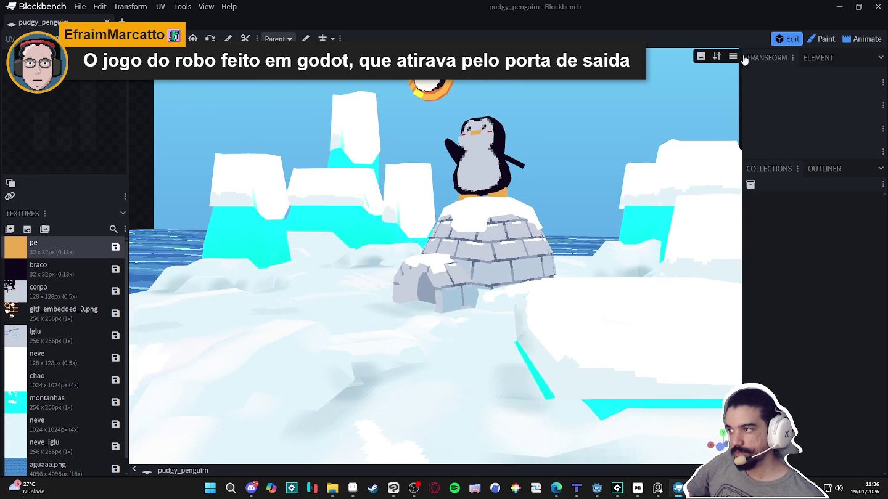
# Check the viewport preview, display and render mode options, then orbit around the igloo and penguin
pyautogui.click(732, 57)
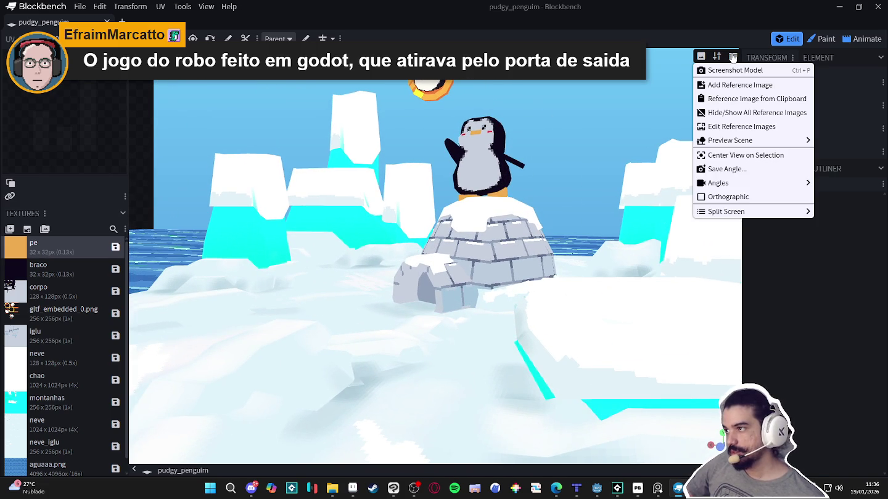
pyautogui.click(717, 56)
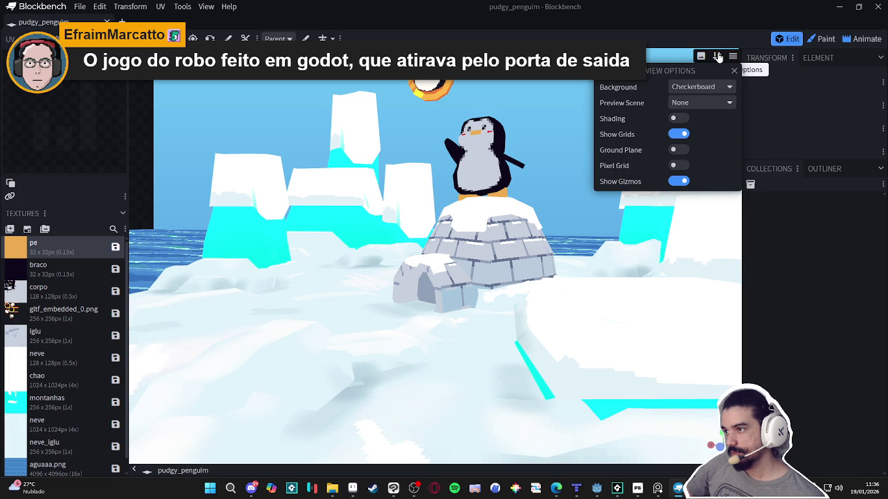
pyautogui.click(700, 57)
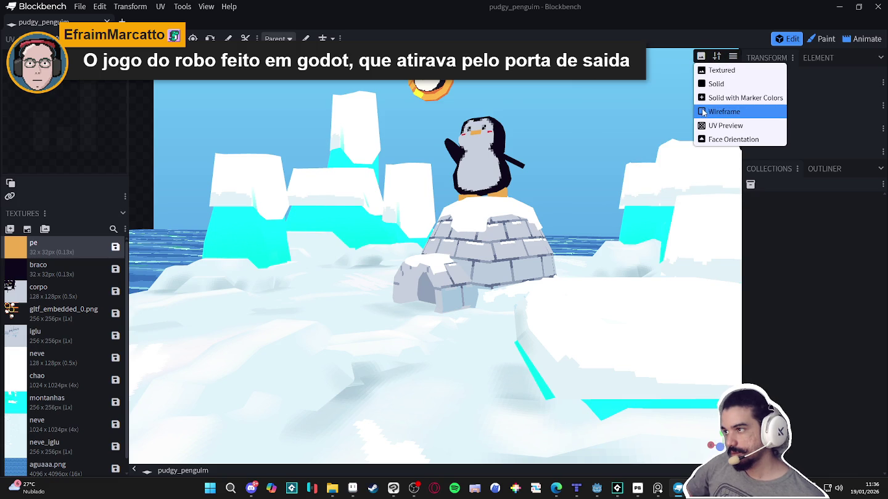
pyautogui.click(183, 8)
pyautogui.moveTo(256, 78)
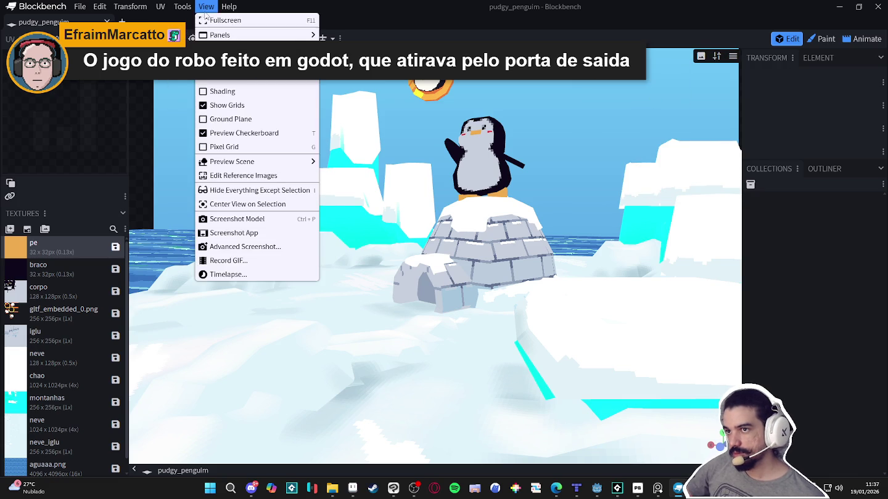
pyautogui.click(732, 57)
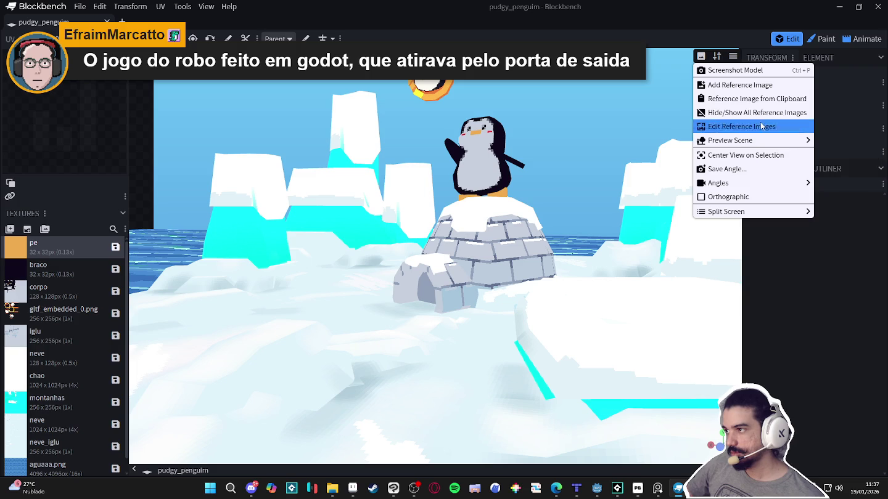
pyautogui.click(572, 123)
pyautogui.moveTo(573, 124)
pyautogui.mouseDown()
pyautogui.moveTo(636, 118)
pyautogui.moveTo(567, 123)
pyautogui.moveTo(546, 141)
pyautogui.moveTo(561, 136)
pyautogui.mouseUp()
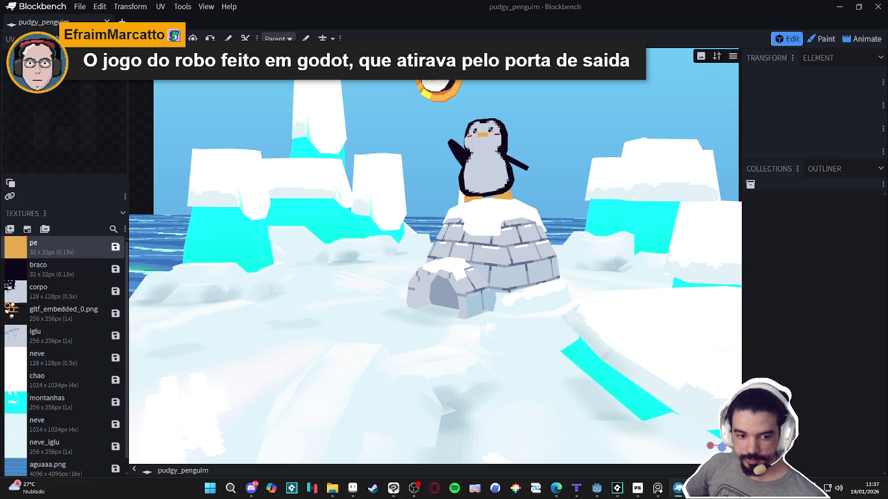
pyautogui.click(100, 7)
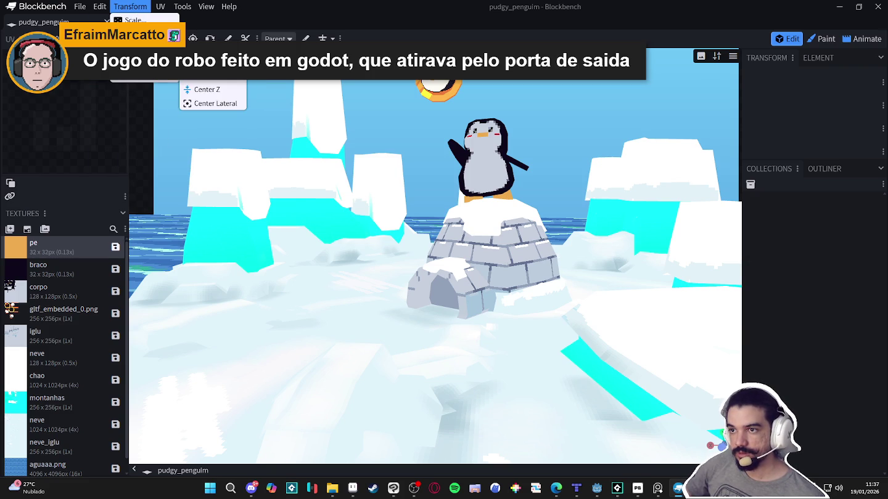
pyautogui.moveTo(80, 6)
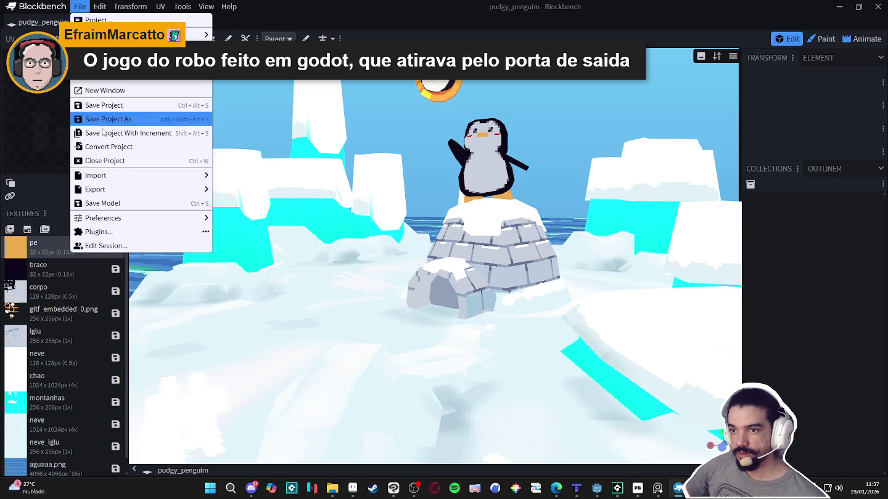
# Close the pudgy_penguim project and scroll up the Recent grid
pyautogui.click(105, 160)
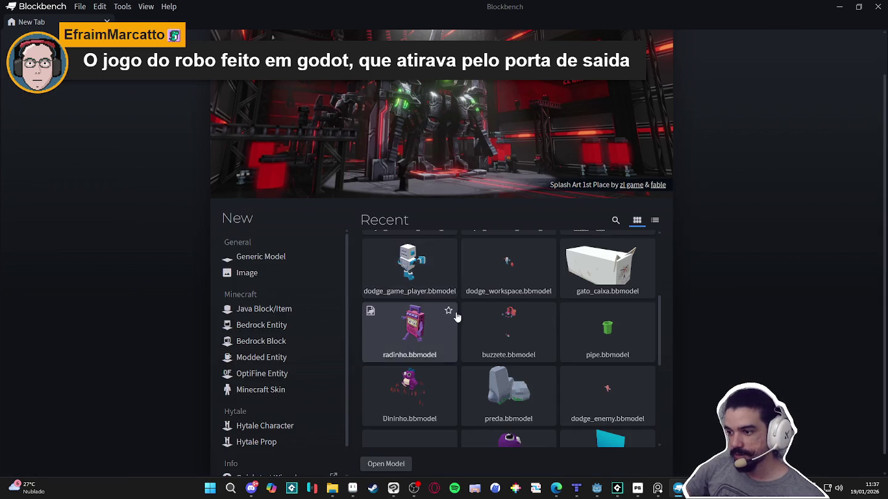
pyautogui.scroll(2, 457, 314)
pyautogui.scroll(1, 407, 357)
pyautogui.scroll(1, 466, 349)
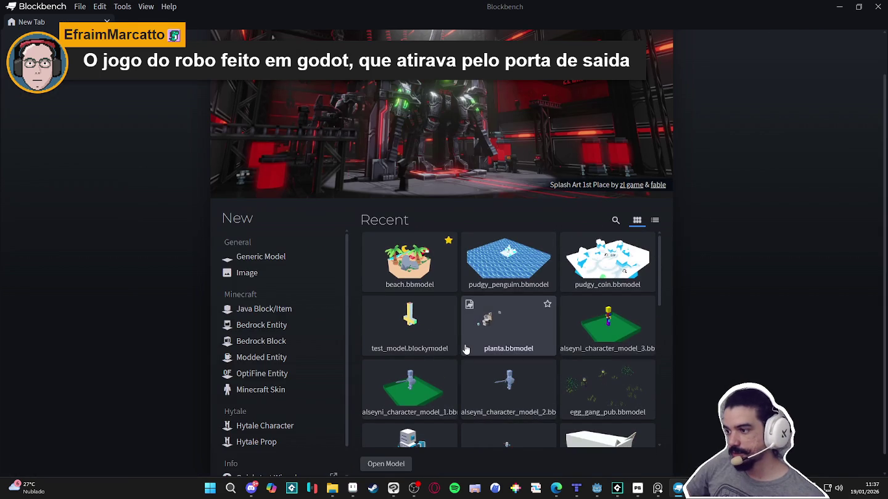
pyautogui.scroll(1, 466, 349)
# Scroll through the recent models and open buzzete.bbmodel
pyautogui.scroll(-5, 469, 342)
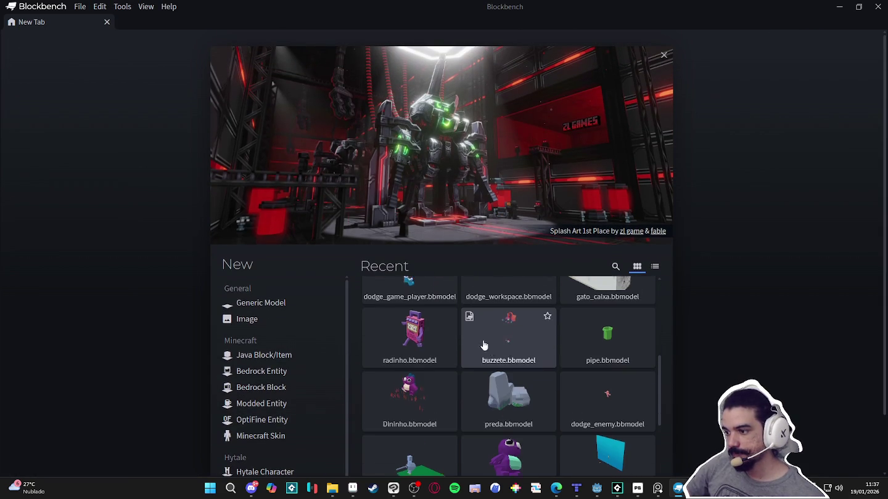
pyautogui.scroll(-1, 419, 352)
pyautogui.scroll(-1, 438, 356)
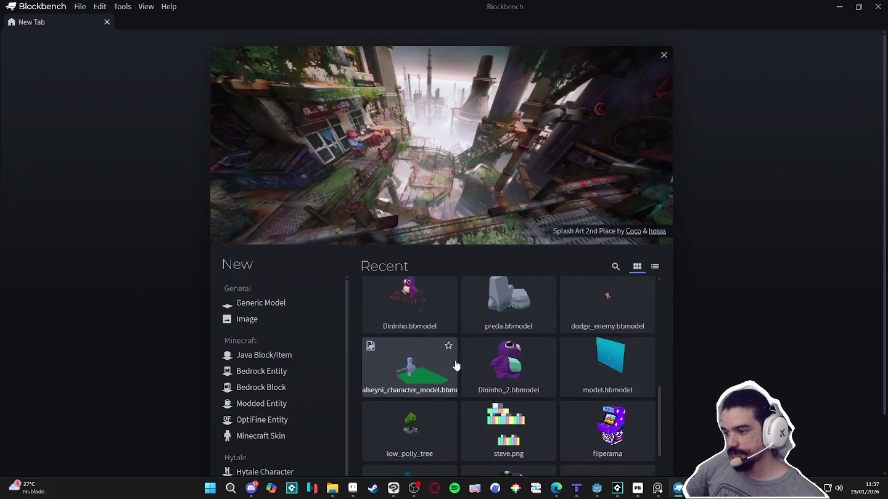
pyautogui.scroll(-1, 458, 361)
pyautogui.scroll(3, 460, 366)
pyautogui.scroll(3, 481, 373)
pyautogui.scroll(1, 493, 379)
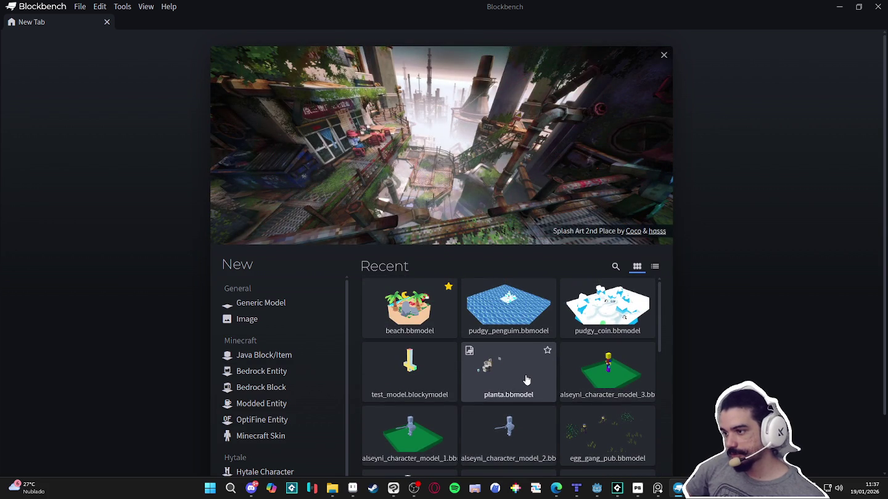
pyautogui.scroll(-1, 510, 391)
pyautogui.scroll(-1, 513, 400)
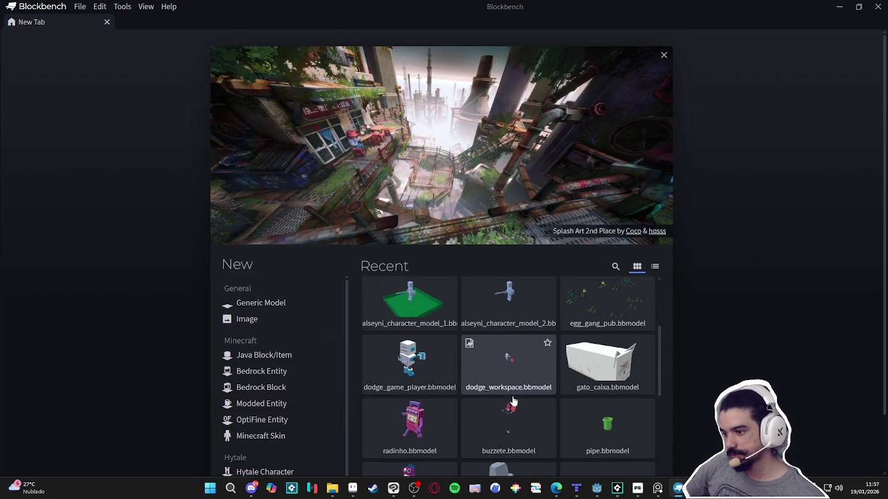
pyautogui.click(522, 410)
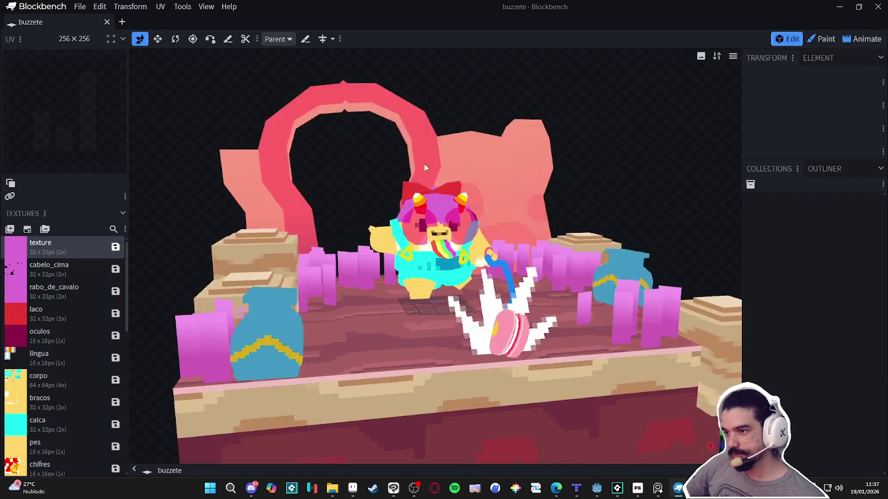
# Preview the buzzete scene in Solid with Marker Colors view, then return to Textured
pyautogui.moveTo(424, 168)
pyautogui.mouseDown()
pyautogui.moveTo(597, 184)
pyautogui.moveTo(623, 197)
pyautogui.mouseUp()
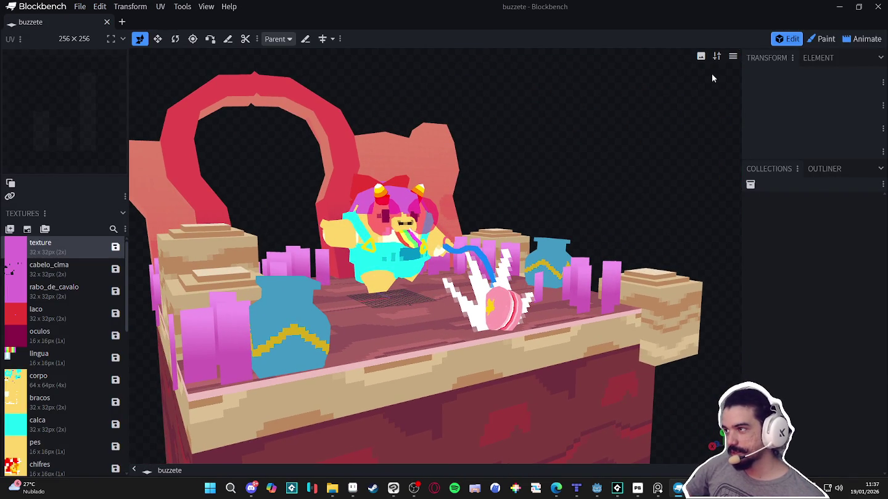
pyautogui.click(732, 58)
pyautogui.moveTo(730, 126)
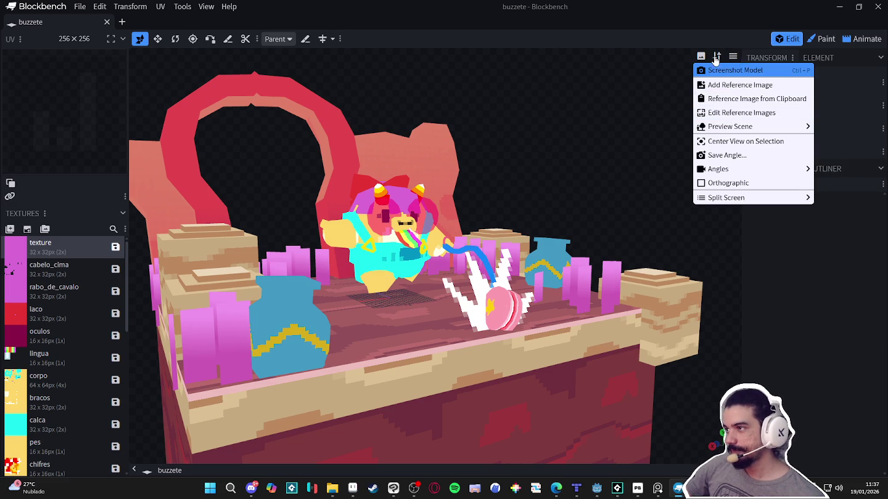
pyautogui.click(716, 57)
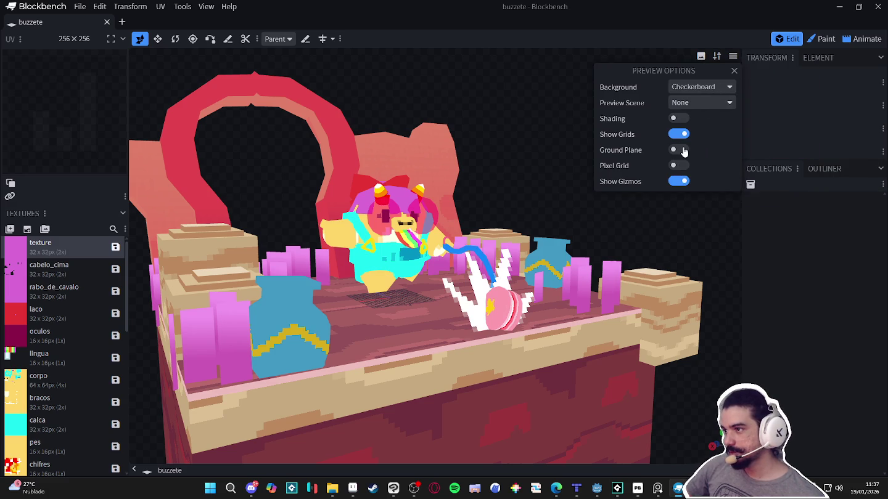
pyautogui.click(701, 57)
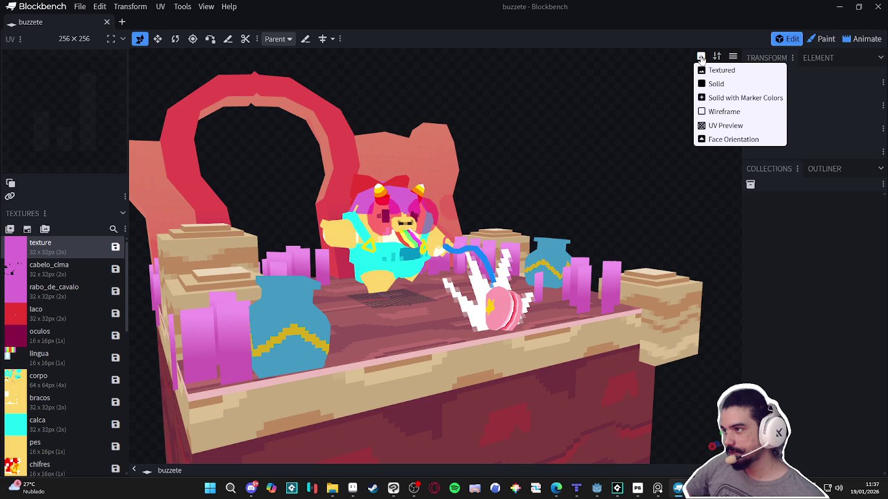
pyautogui.click(715, 70)
pyautogui.click(701, 56)
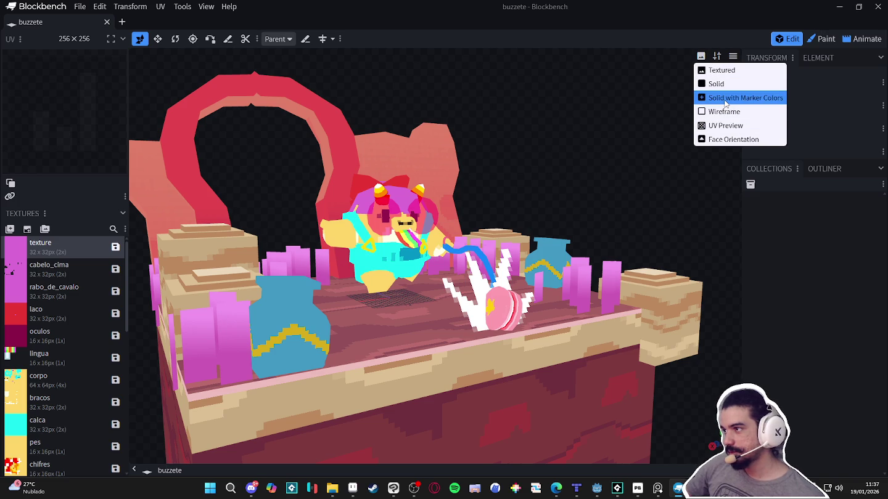
pyautogui.click(724, 99)
pyautogui.click(700, 57)
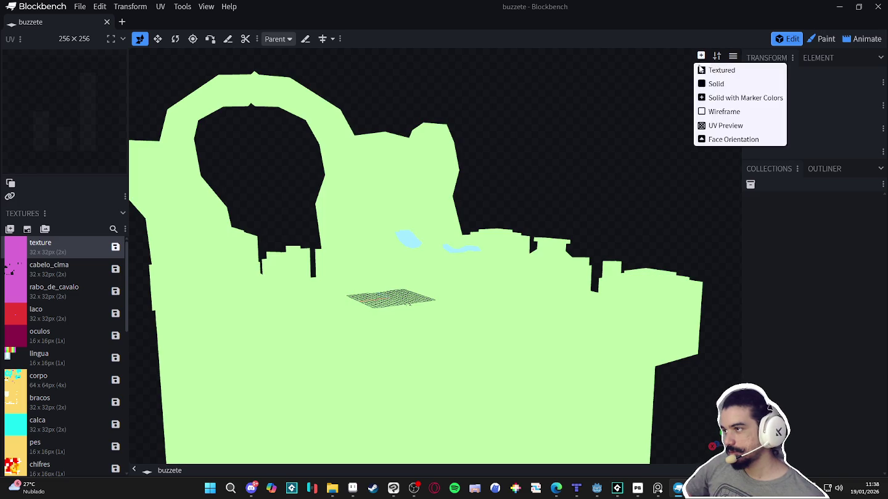
pyautogui.click(718, 70)
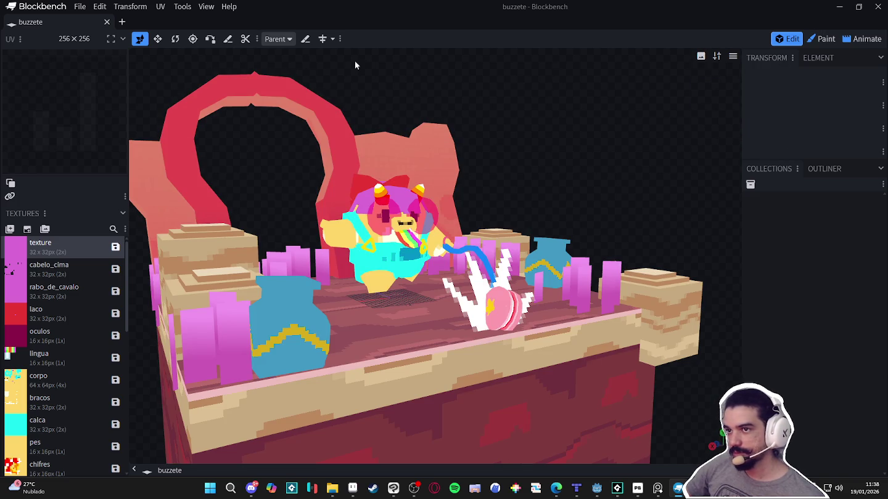
# Enable View > Shading, orbit the shaded scene, and minimize Blockbench
pyautogui.click(207, 7)
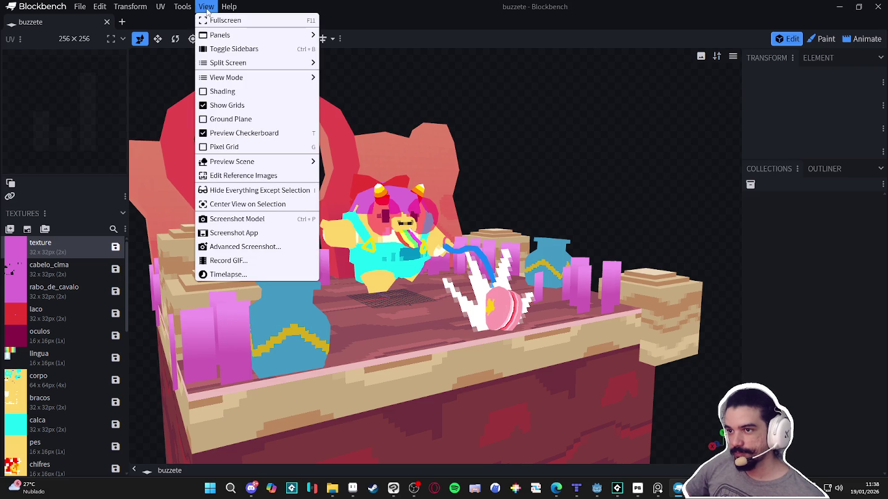
pyautogui.click(203, 92)
pyautogui.moveTo(590, 168)
pyautogui.mouseDown()
pyautogui.moveTo(512, 164)
pyautogui.moveTo(584, 170)
pyautogui.moveTo(637, 161)
pyautogui.moveTo(563, 164)
pyautogui.moveTo(619, 165)
pyautogui.moveTo(615, 159)
pyautogui.moveTo(571, 161)
pyautogui.moveTo(617, 169)
pyautogui.mouseUp()
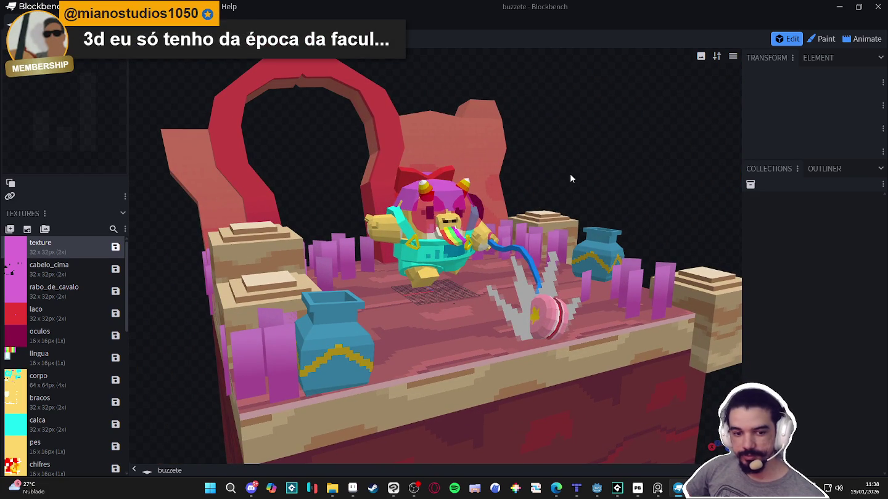
pyautogui.click(844, 5)
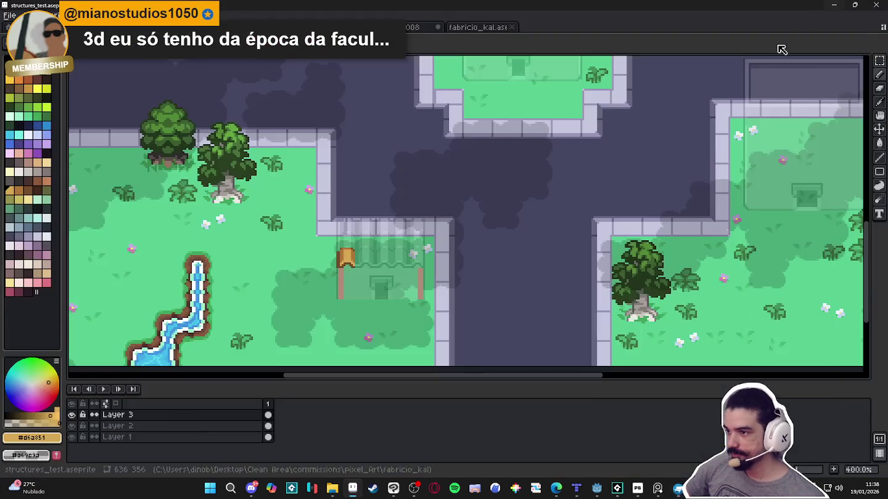
# Zoom in and copy the left roof tile into a row of five toward the right post
pyautogui.scroll(2, 398, 269)
pyautogui.scroll(2, 354, 260)
pyautogui.scroll(2, 353, 275)
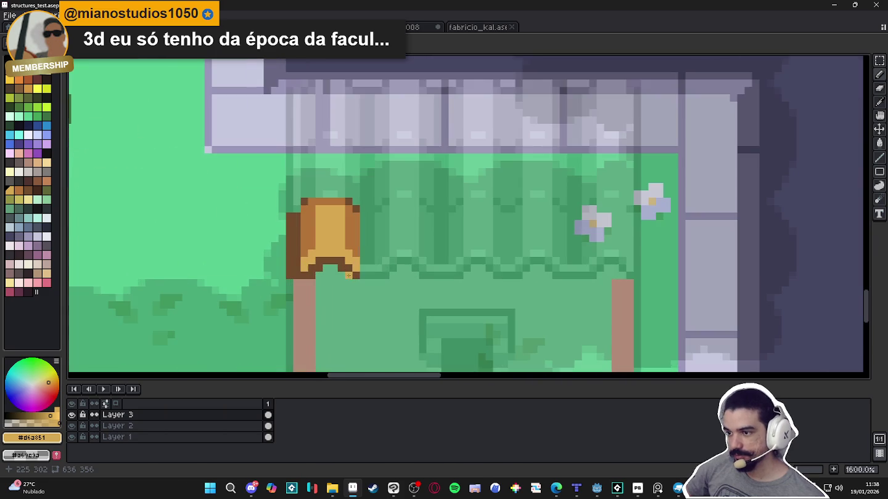
pyautogui.moveTo(360, 280); pyautogui.dragTo(287, 197)
pyautogui.moveTo(325, 239)
pyautogui.mouseDown()
pyautogui.moveTo(635, 239)
pyautogui.moveTo(619, 240)
pyautogui.mouseUp()
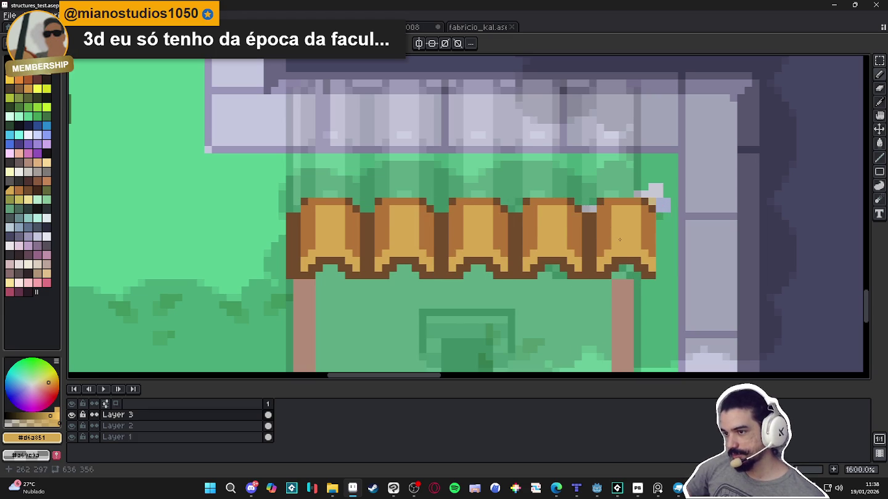
pyautogui.press('Return')
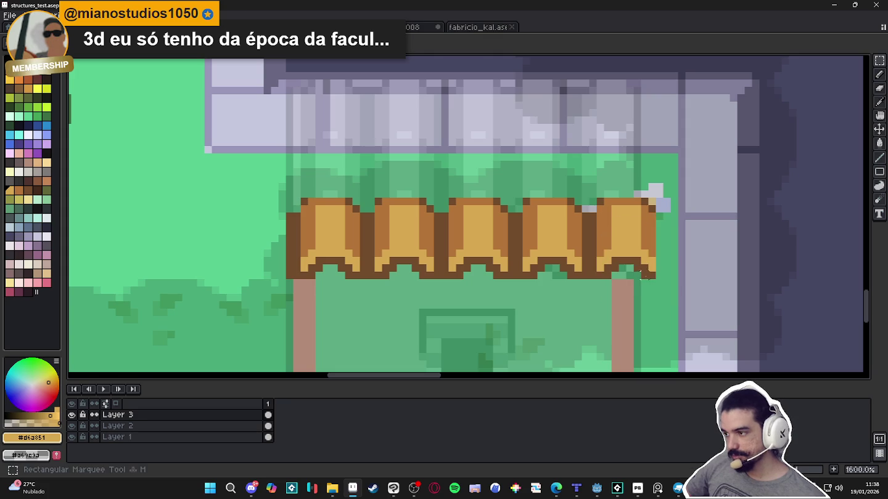
# Shift the roof row one pixel left, sample the post's brown, and recentre the pavilion
pyautogui.moveTo(652, 275)
pyautogui.mouseDown()
pyautogui.moveTo(293, 207)
pyautogui.moveTo(284, 196)
pyautogui.mouseUp()
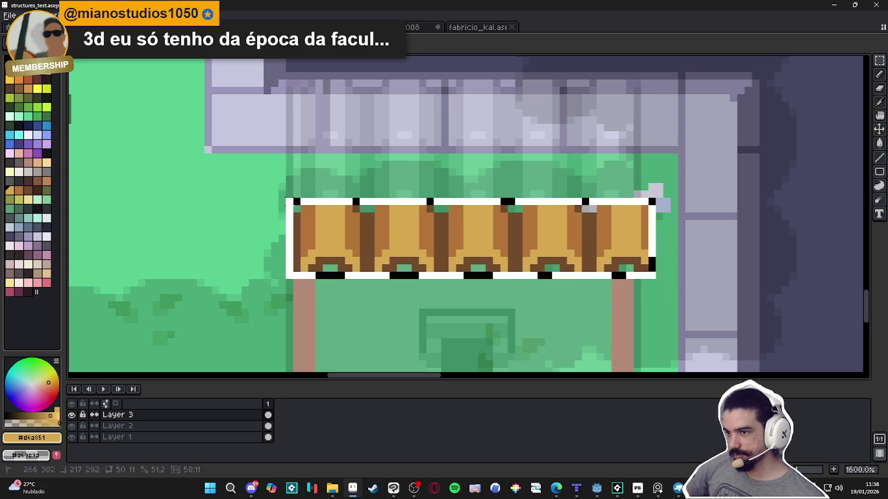
pyautogui.moveTo(498, 241); pyautogui.dragTo(491, 241)
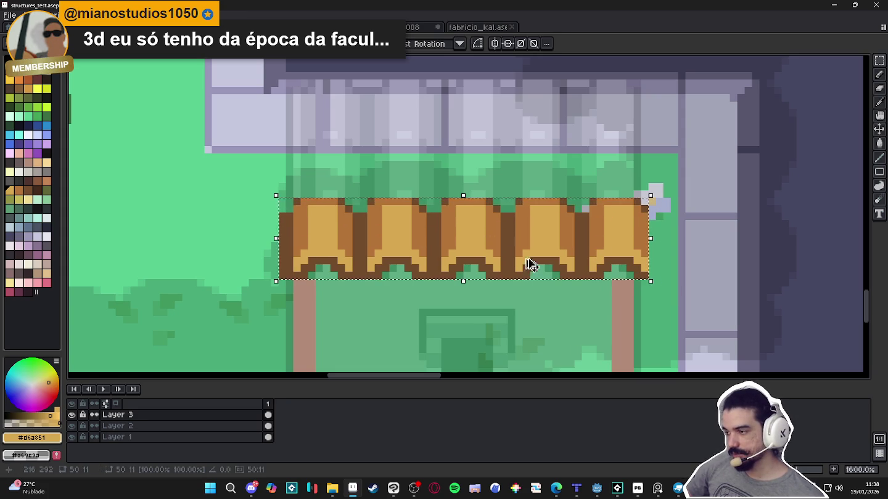
pyautogui.hotkey('ctrl', 'b')
pyautogui.keyDown('alt'); pyautogui.click(624, 290); pyautogui.keyUp('alt')
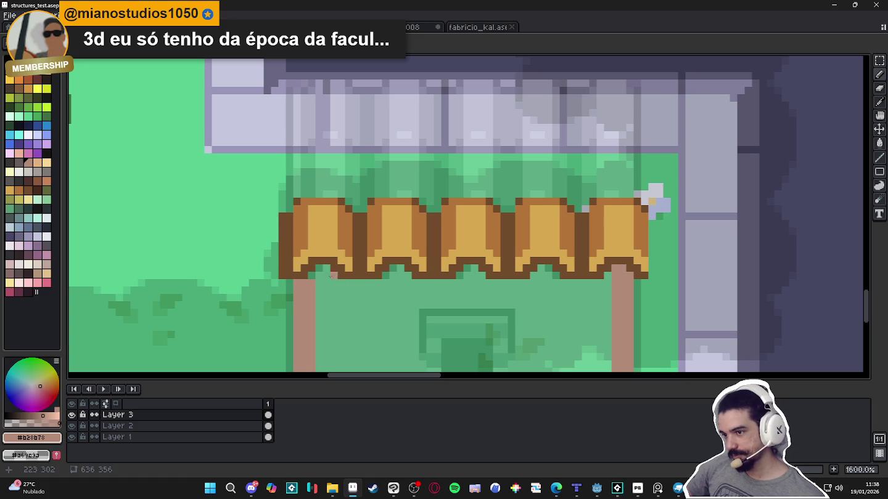
pyautogui.scroll(-1, 311, 274)
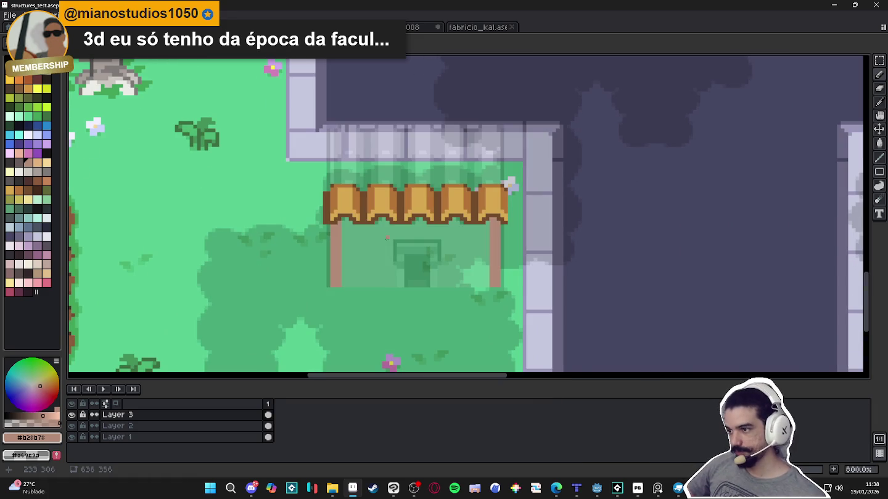
pyautogui.moveTo(365, 208); pyautogui.dragTo(358, 243)
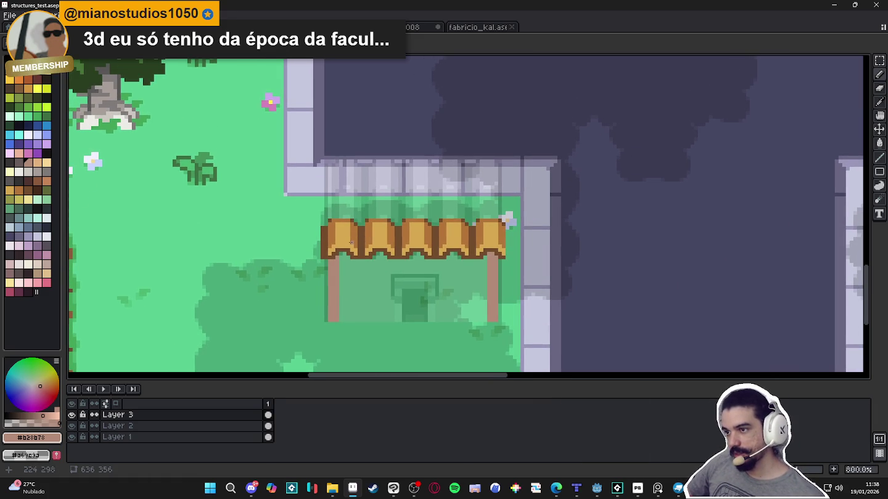
pyautogui.click(635, 496)
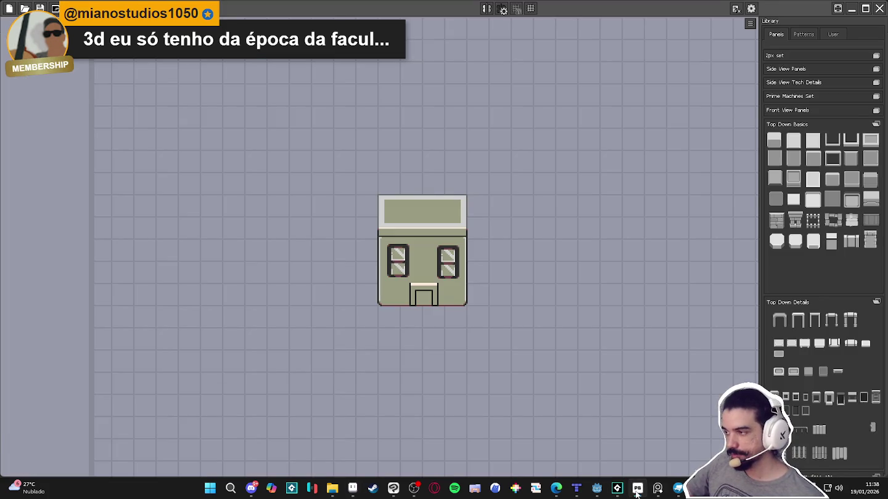
# Place a Top Down Basics roof piece on the house mockup, stretch it right, and minimize the tool
pyautogui.scroll(-2, 848, 253)
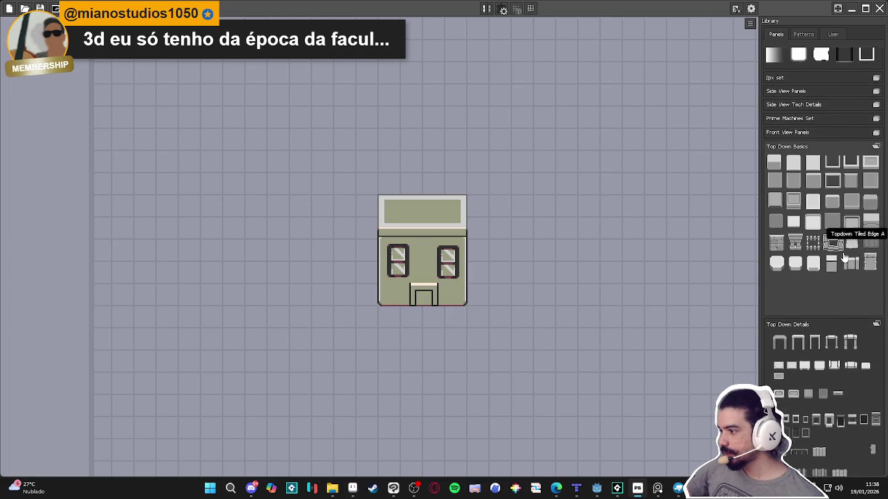
pyautogui.click(797, 427)
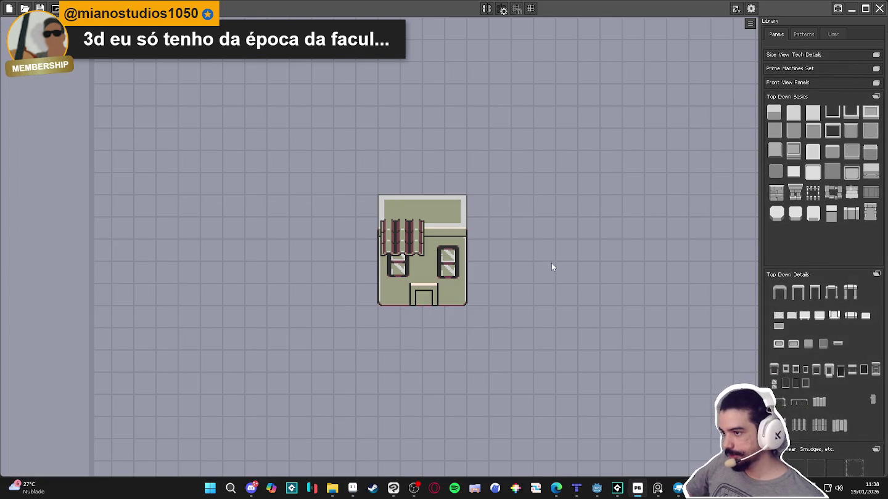
pyautogui.click(415, 247)
pyautogui.moveTo(424, 238); pyautogui.dragTo(521, 238)
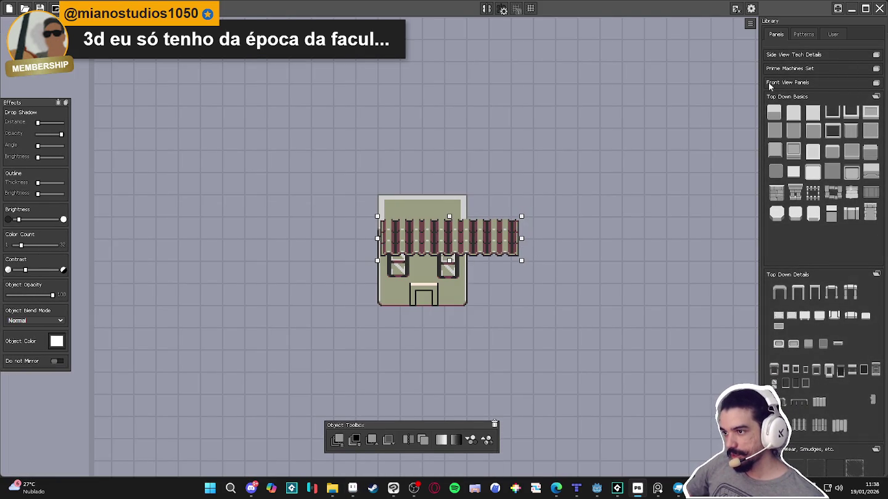
pyautogui.click(849, 8)
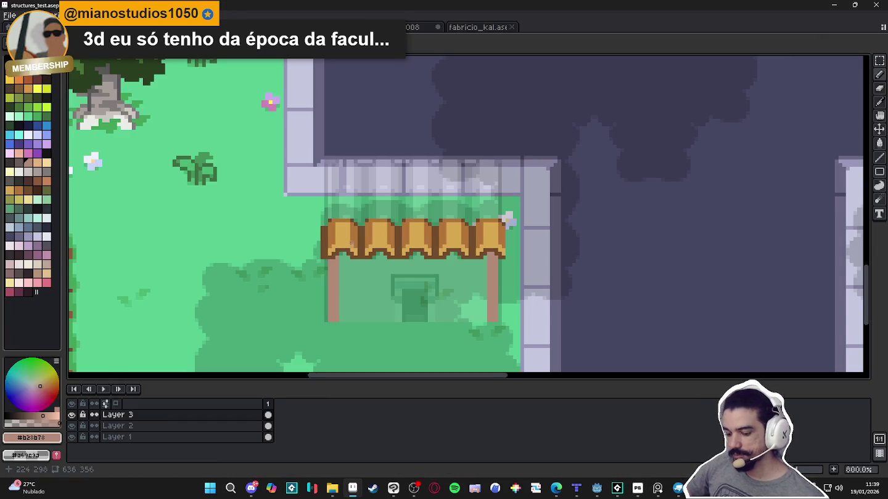
pyautogui.scroll(2, 323, 263)
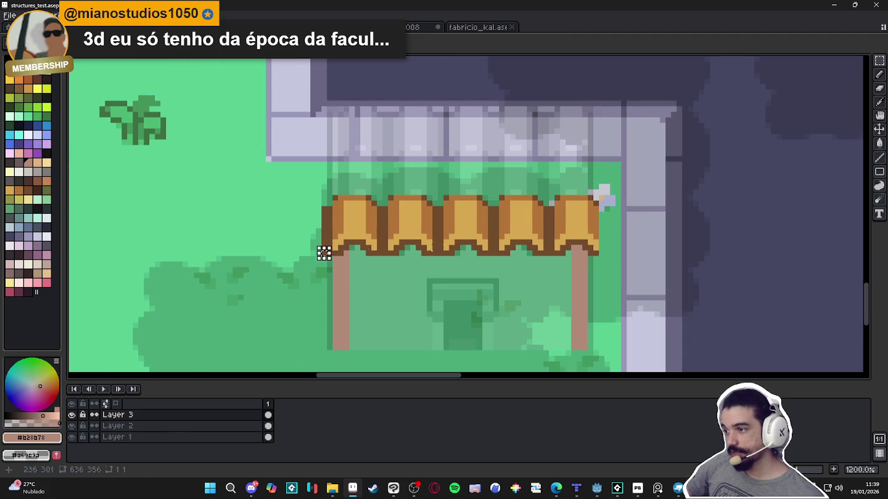
pyautogui.moveTo(323, 253); pyautogui.dragTo(598, 197)
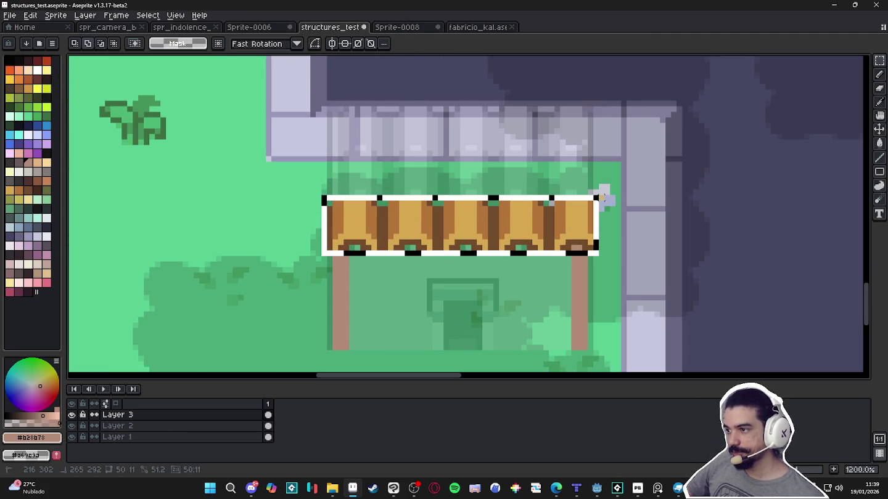
pyautogui.hotkey('shift', 'v')
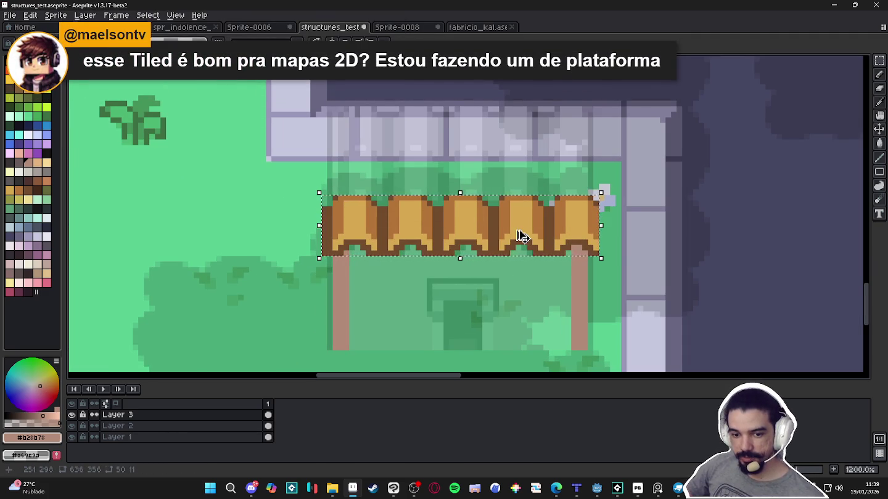
pyautogui.moveTo(520, 237)
pyautogui.mouseDown()
pyautogui.moveTo(461, 277)
pyautogui.moveTo(465, 181)
pyautogui.mouseUp()
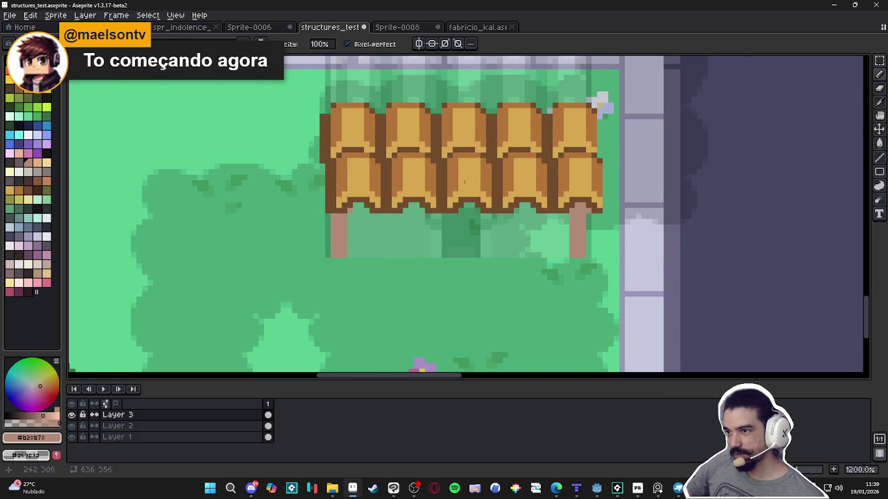
pyautogui.moveTo(464, 181)
pyautogui.mouseDown()
pyautogui.moveTo(460, 236)
pyautogui.moveTo(460, 226)
pyautogui.moveTo(498, 246)
pyautogui.mouseUp()
pyautogui.scroll(-4, 497, 247)
pyautogui.moveTo(607, 289); pyautogui.dragTo(635, 296)
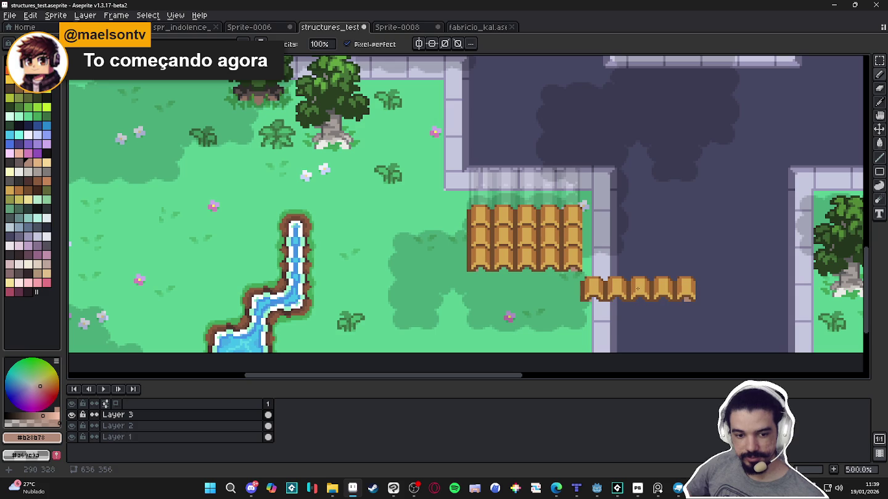
pyautogui.hotkey('ctrl', 'z')
pyautogui.hotkey('ctrl', 'z')
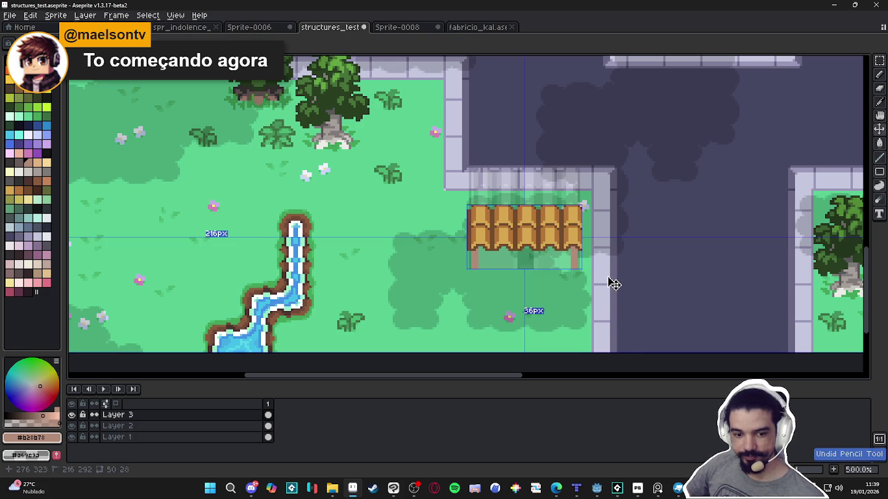
pyautogui.hotkey('ctrl', 'v')
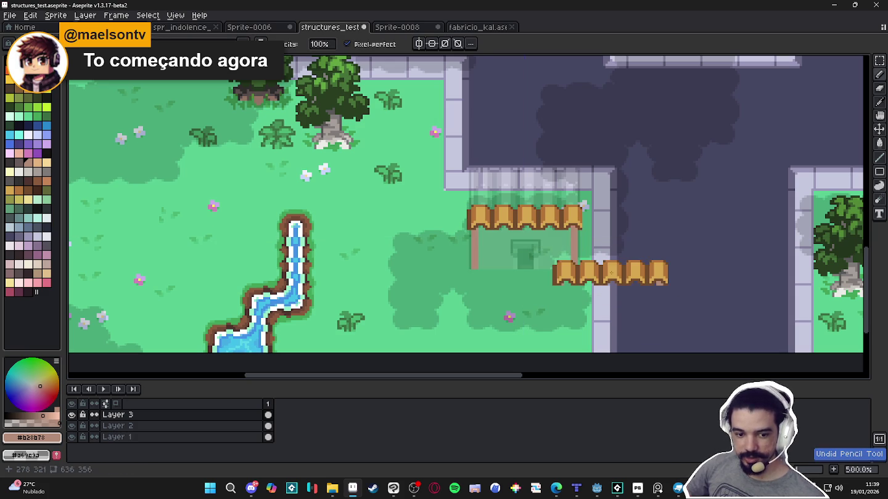
pyautogui.moveTo(610, 271); pyautogui.dragTo(600, 246)
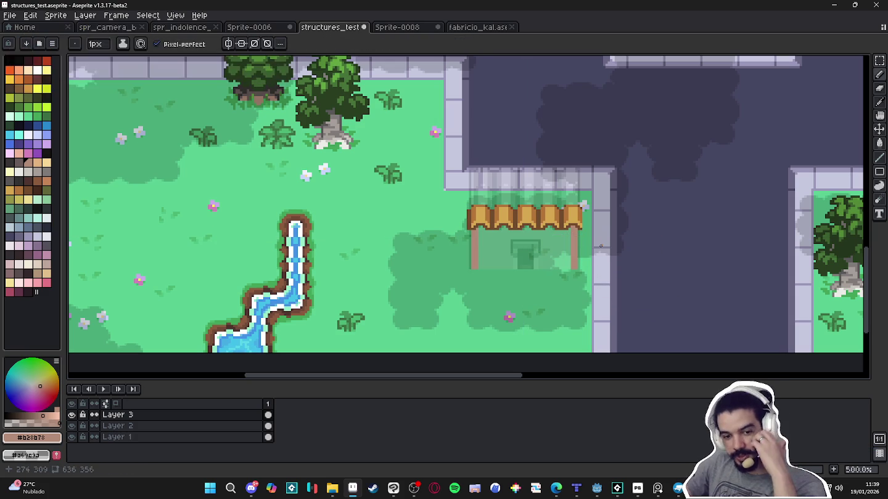
pyautogui.scroll(4, 540, 185)
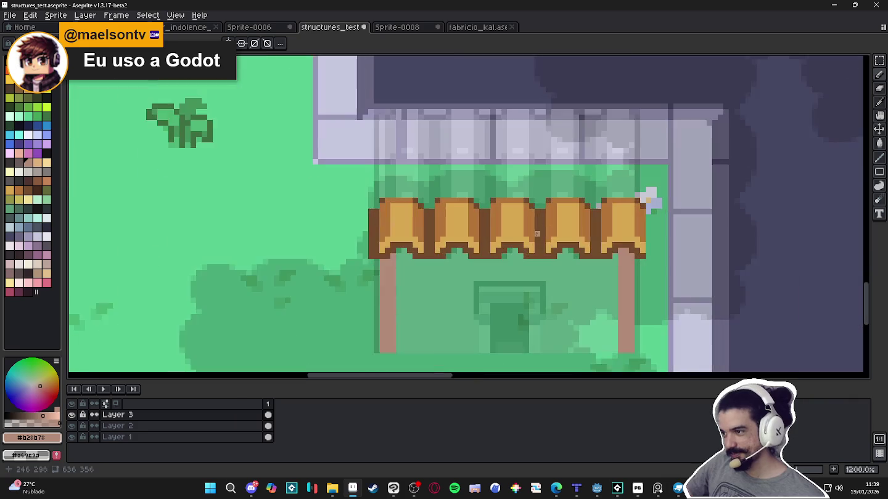
pyautogui.scroll(1, 541, 201)
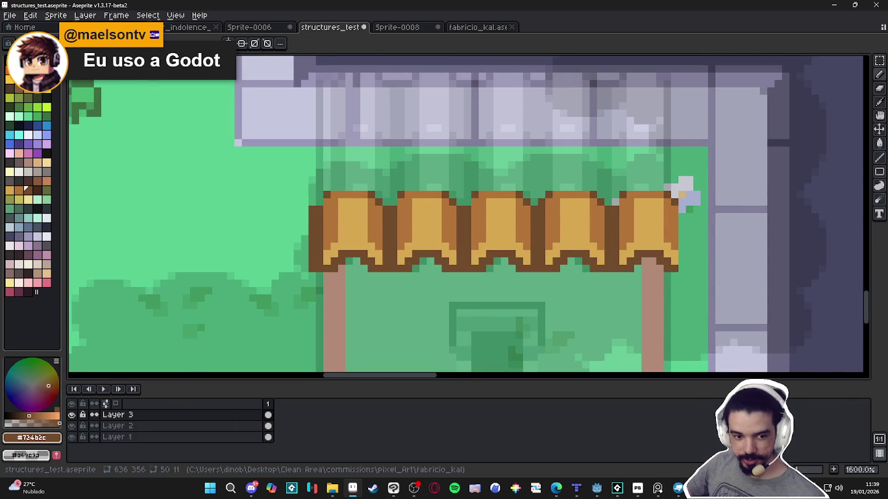
pyautogui.click(555, 488)
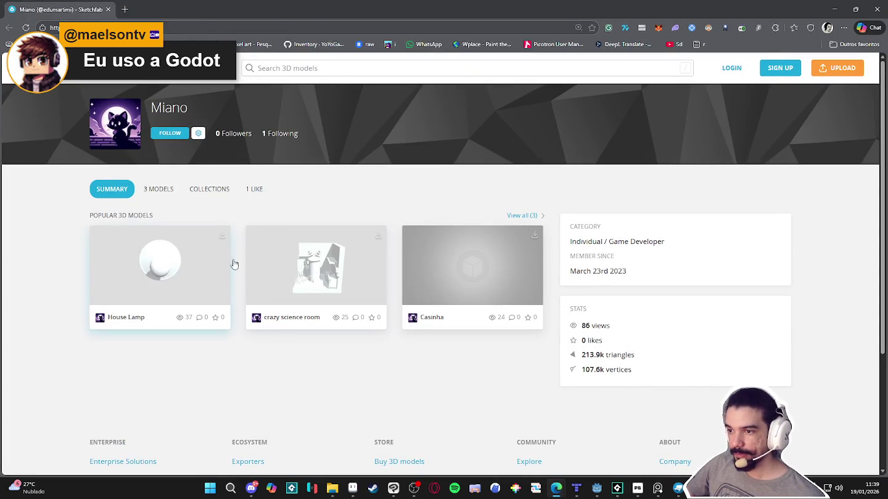
# Preview the crazy science room model, close the viewer, and zoom Aseprite onto the awning
pyautogui.click(336, 272)
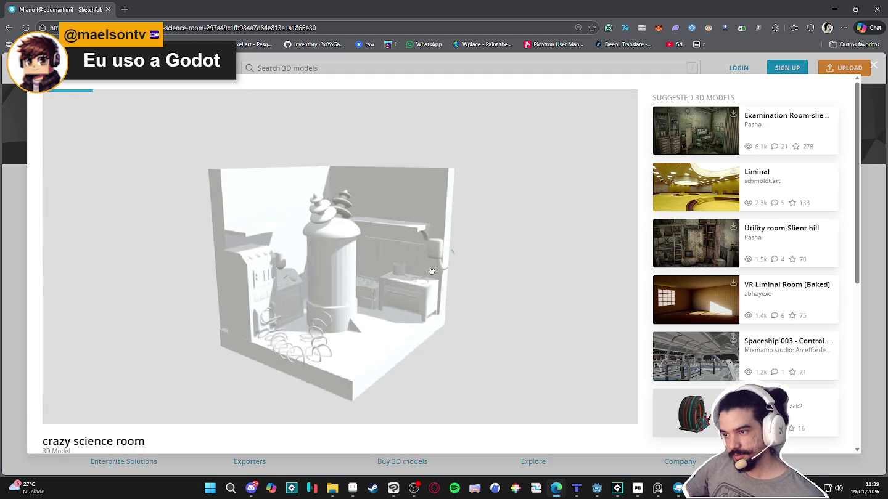
pyautogui.click(30, 288)
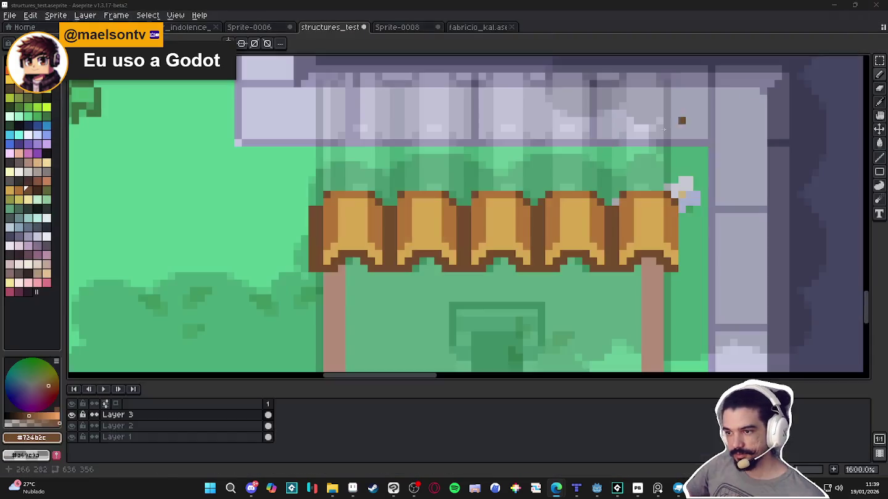
pyautogui.scroll(-3, 456, 262)
pyautogui.scroll(5, 402, 252)
pyautogui.scroll(-4, 412, 220)
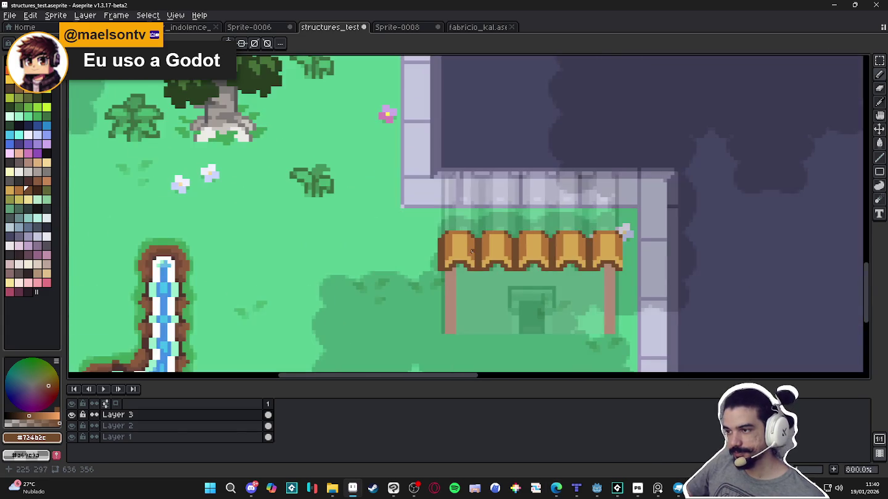
pyautogui.scroll(1, 432, 216)
pyautogui.scroll(1, 437, 212)
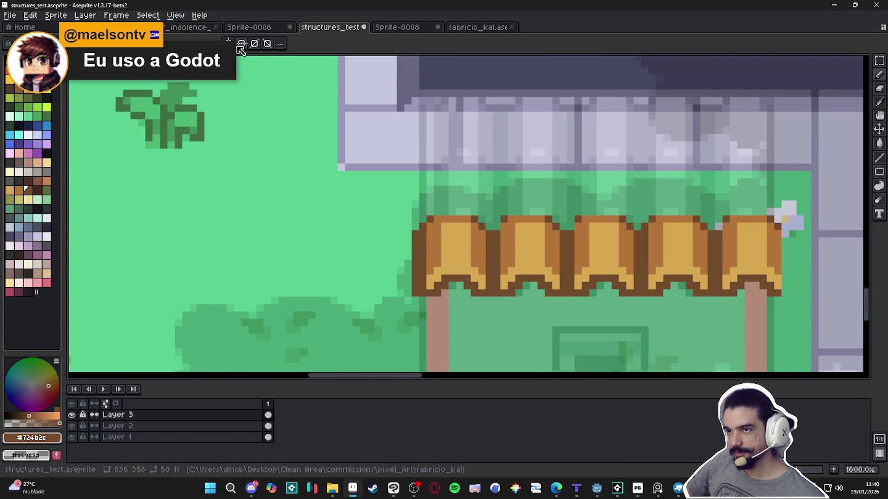
# Draw dark brown outline lines along the top of the awning segments
pyautogui.moveTo(437, 212); pyautogui.dragTo(608, 213)
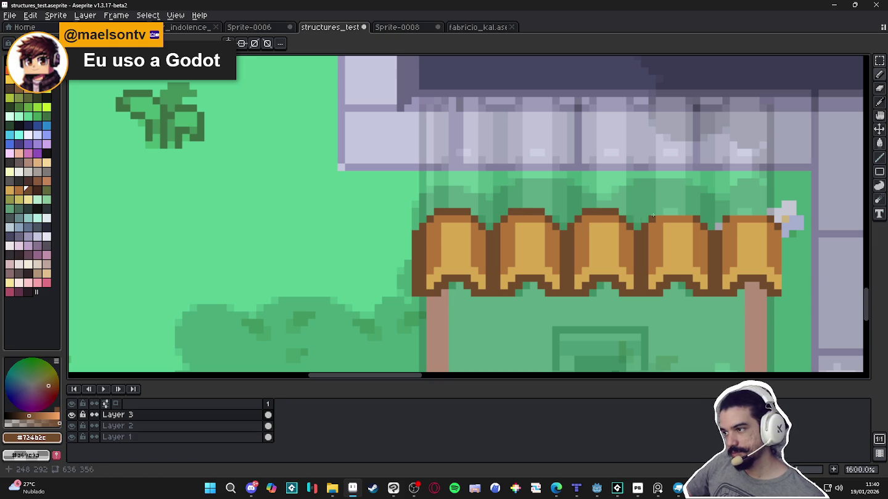
pyautogui.moveTo(664, 212); pyautogui.dragTo(688, 210)
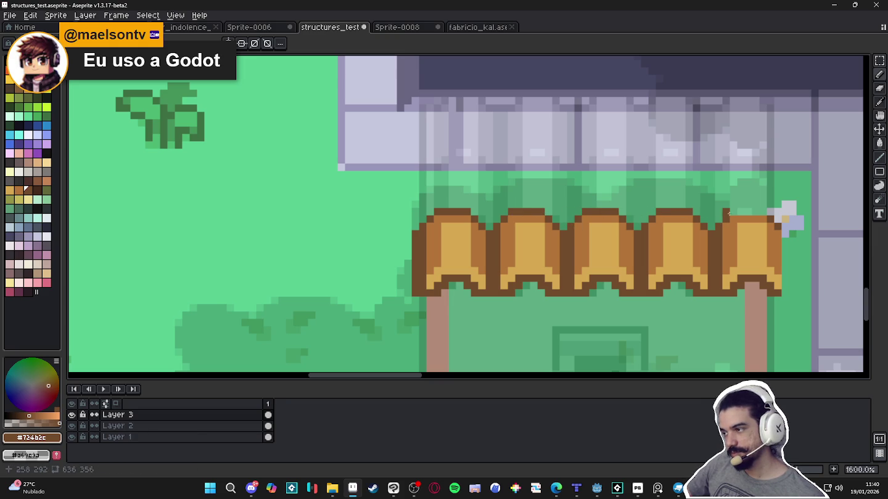
pyautogui.scroll(-3, 513, 246)
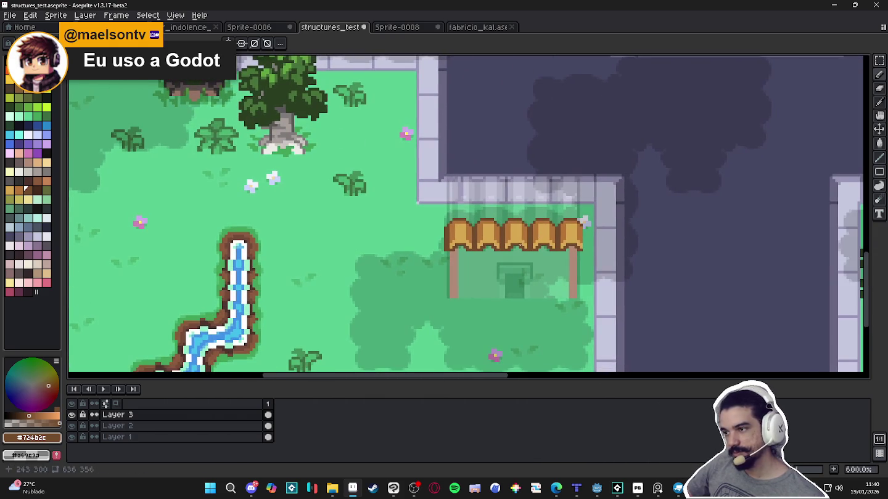
pyautogui.scroll(1, 506, 249)
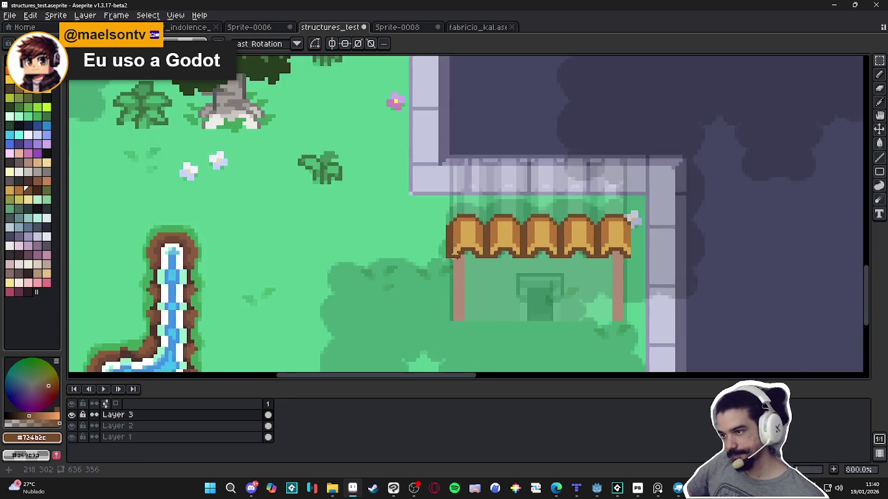
pyautogui.scroll(2, 453, 258)
# Nudge the awning's right section one pixel left and deselect
pyautogui.moveTo(736, 167); pyautogui.dragTo(499, 301)
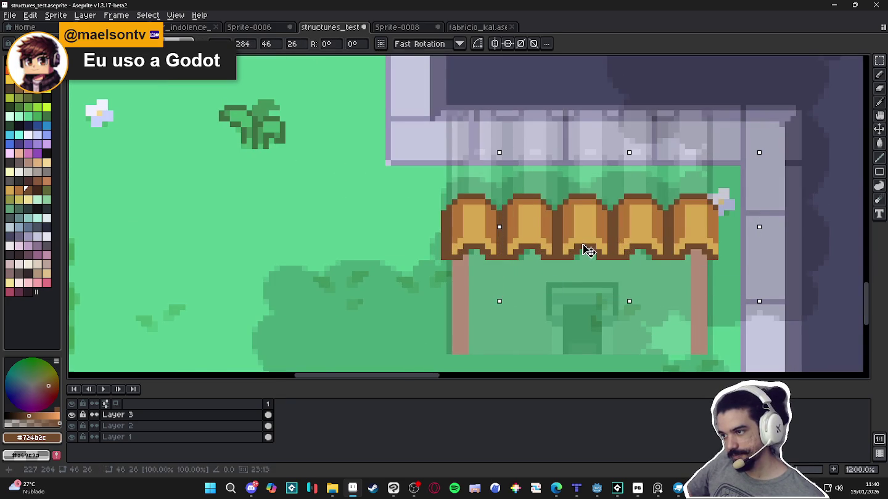
pyautogui.press('Left')
pyautogui.moveTo(744, 151); pyautogui.dragTo(553, 313)
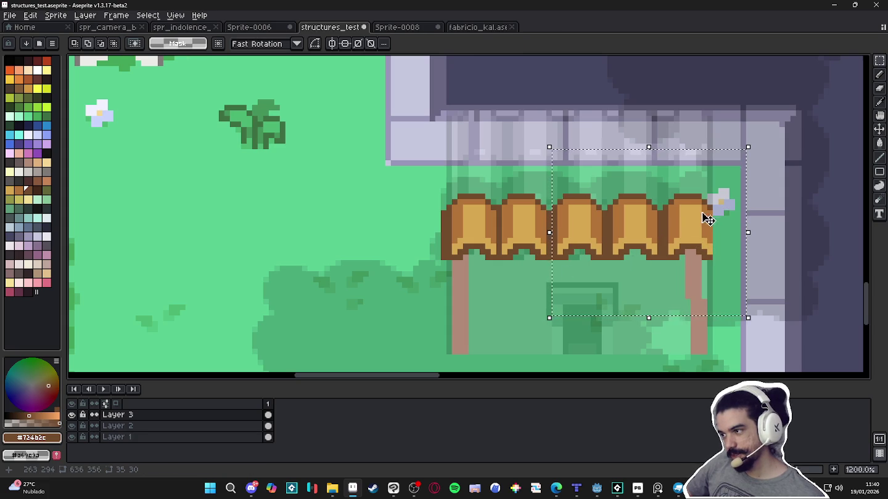
pyautogui.moveTo(704, 214); pyautogui.dragTo(697, 214)
pyautogui.hotkey('ctrl', 'd')
pyautogui.moveTo(737, 158); pyautogui.dragTo(593, 262)
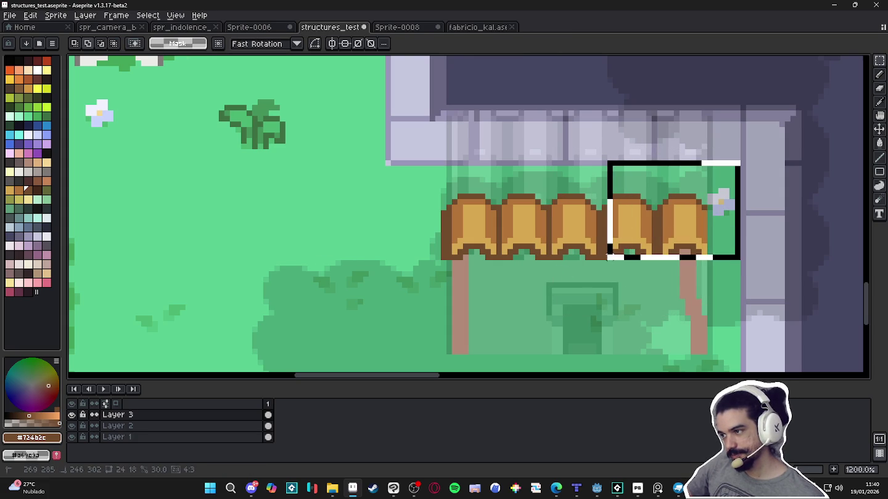
pyautogui.hotkey('ctrl', 'd')
pyautogui.moveTo(649, 175); pyautogui.dragTo(748, 262)
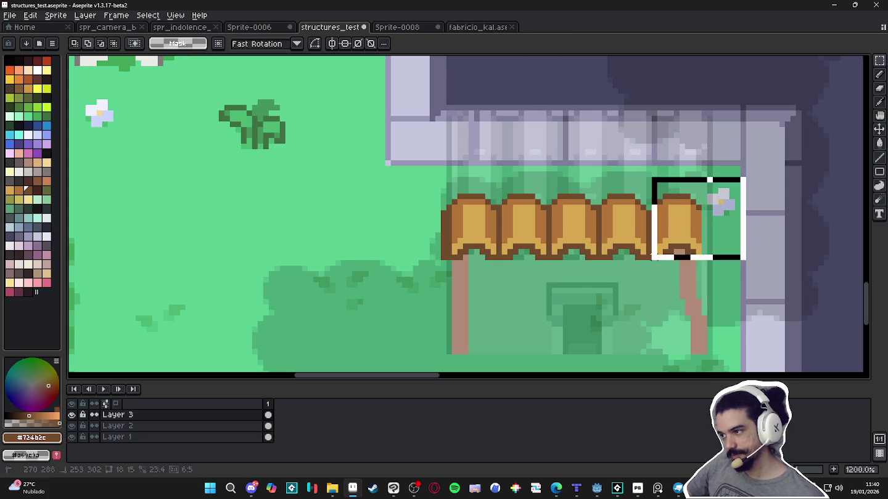
pyautogui.hotkey('ctrl', 'd')
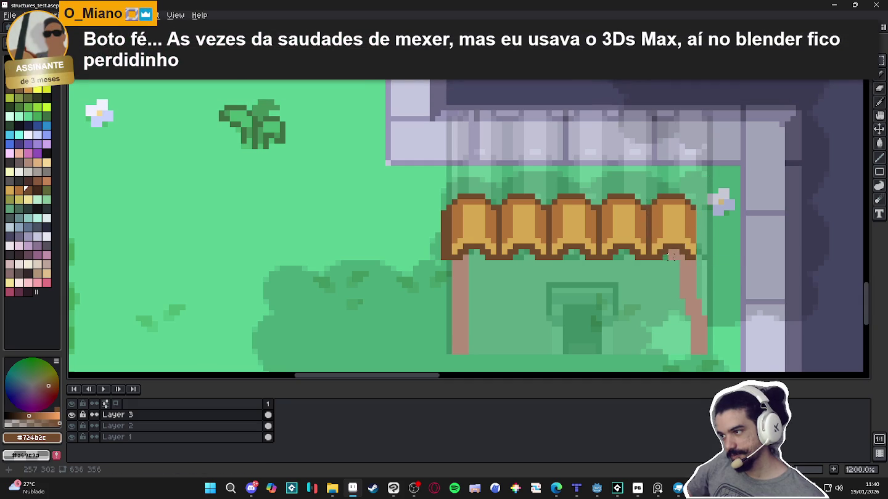
# Save structures_test, then reselect and drop the whole awning row
pyautogui.scroll(1, 691, 236)
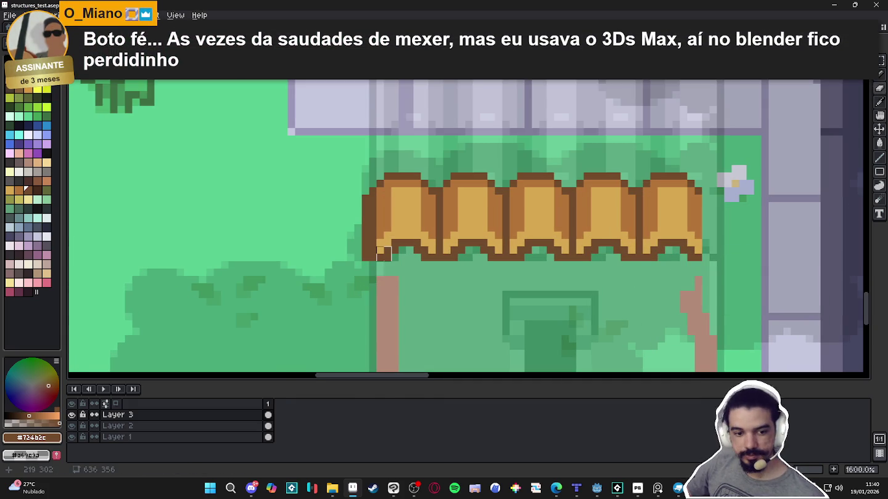
pyautogui.press('m')
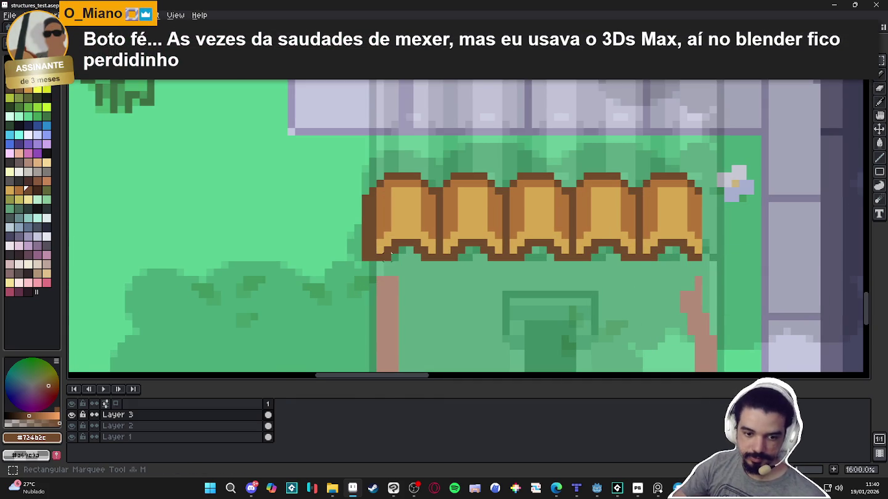
pyautogui.hotkey('ctrl', 's')
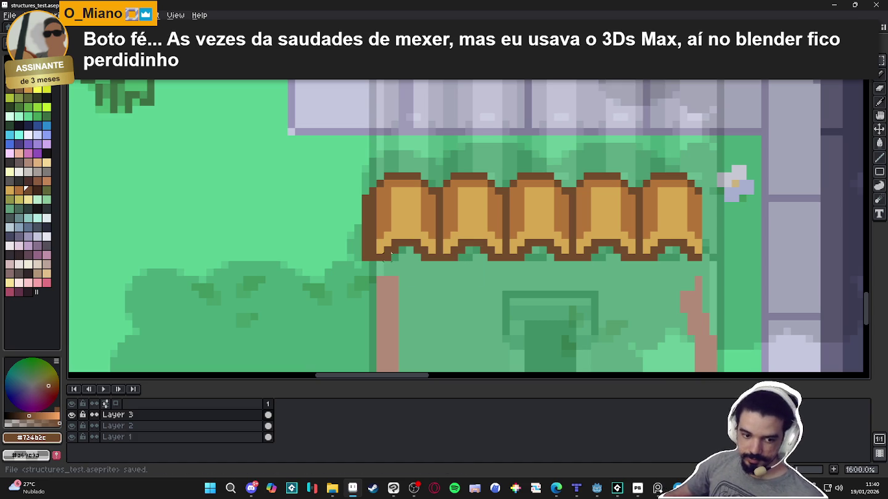
pyautogui.scroll(-1, 401, 305)
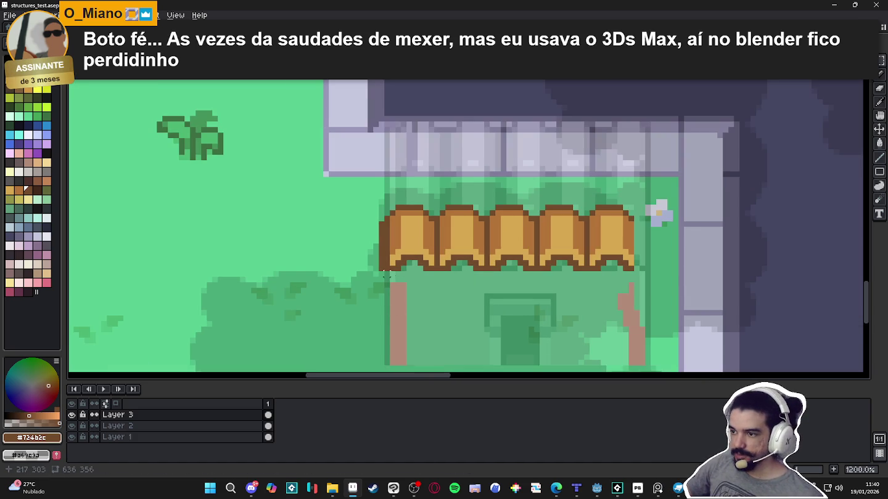
pyautogui.moveTo(381, 219); pyautogui.dragTo(373, 276)
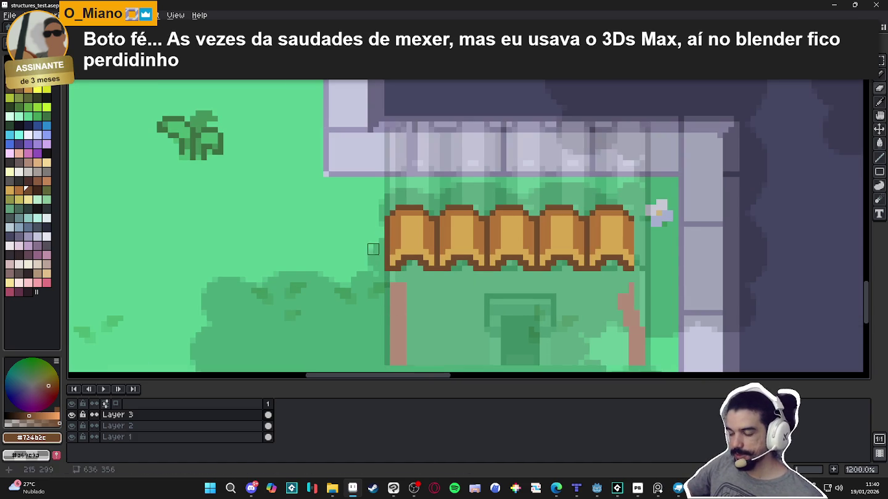
pyautogui.moveTo(382, 273); pyautogui.dragTo(635, 203)
pyautogui.click(601, 247)
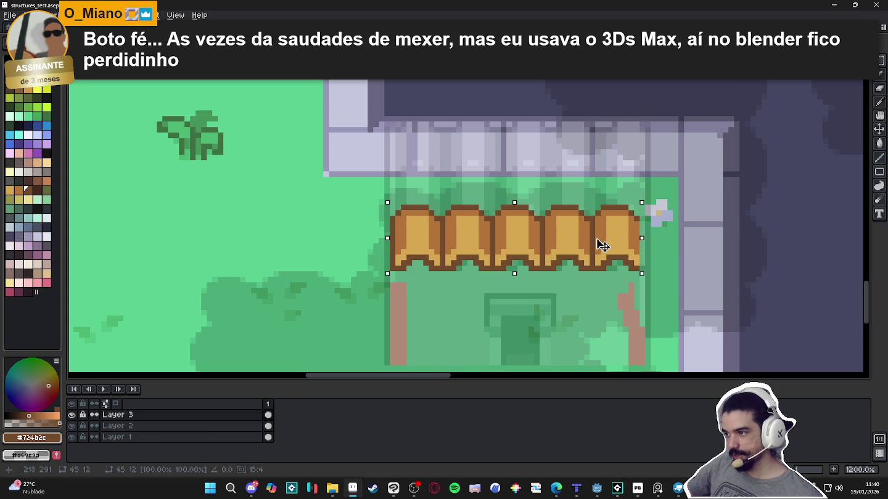
pyautogui.hotkey('ctrl', 'd')
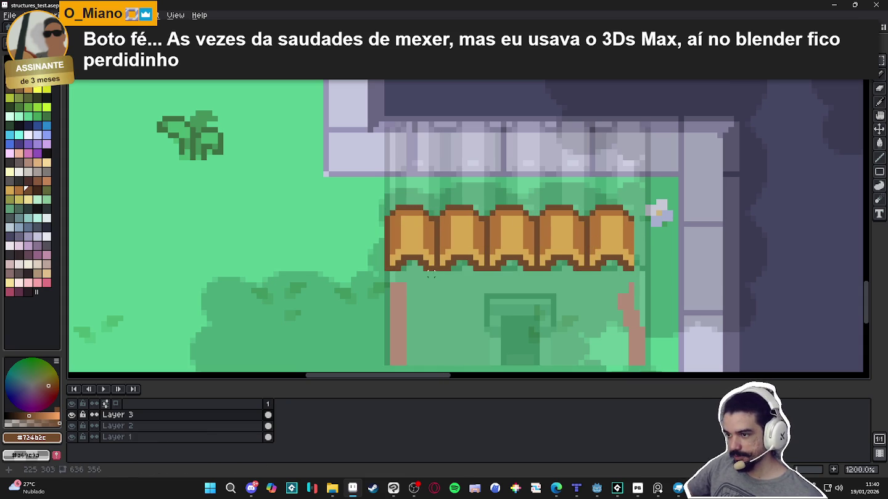
# Copy the leftmost awning tile to the right end and outline its new edge in brown
pyautogui.moveTo(431, 262); pyautogui.dragTo(391, 207)
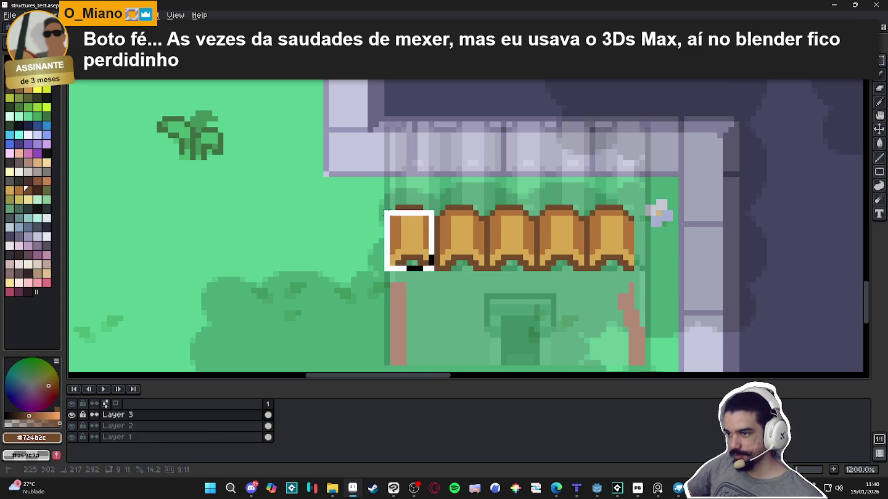
pyautogui.moveTo(410, 240); pyautogui.dragTo(665, 253)
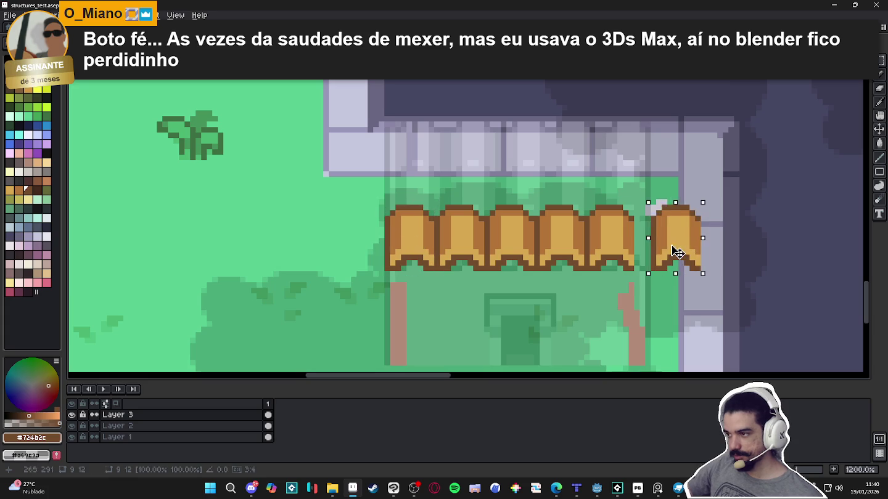
pyautogui.press('b')
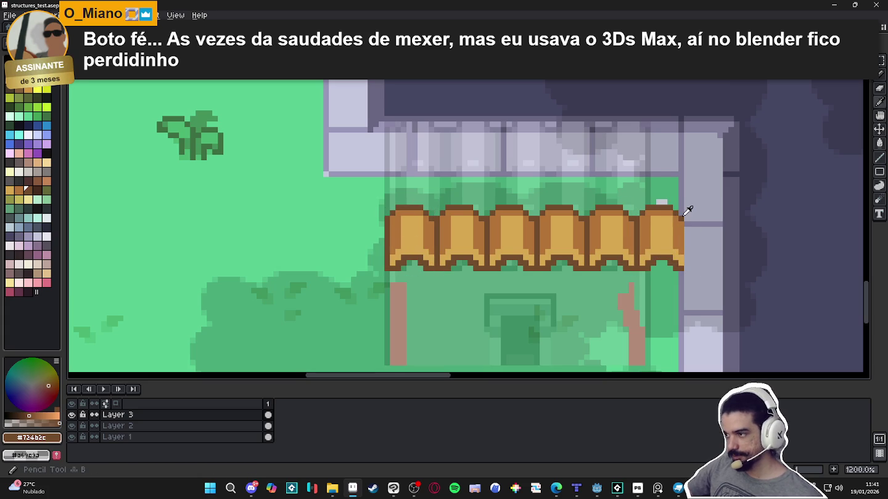
pyautogui.moveTo(686, 216); pyautogui.dragTo(685, 270)
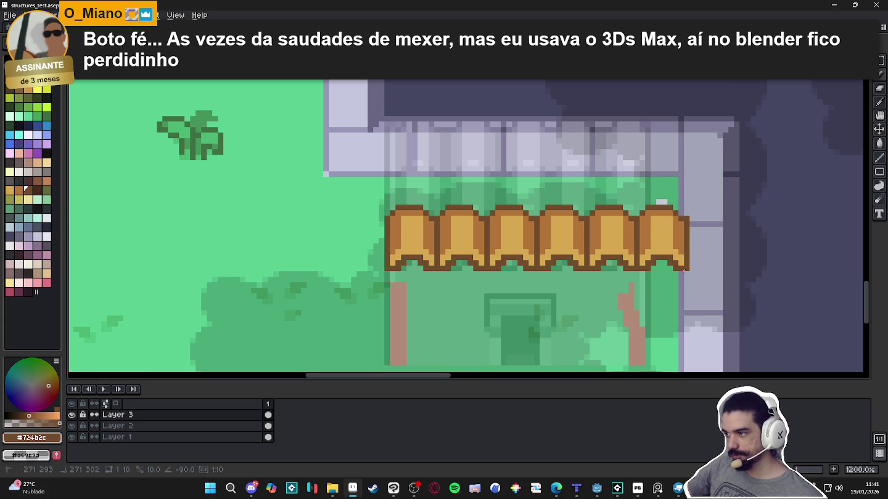
pyautogui.scroll(-5, 685, 267)
pyautogui.scroll(2, 685, 267)
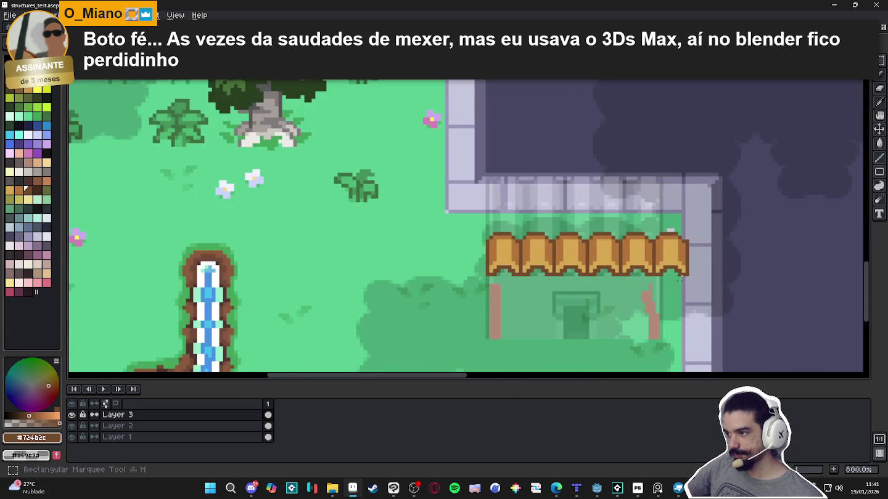
pyautogui.scroll(2, 687, 271)
pyautogui.press('m')
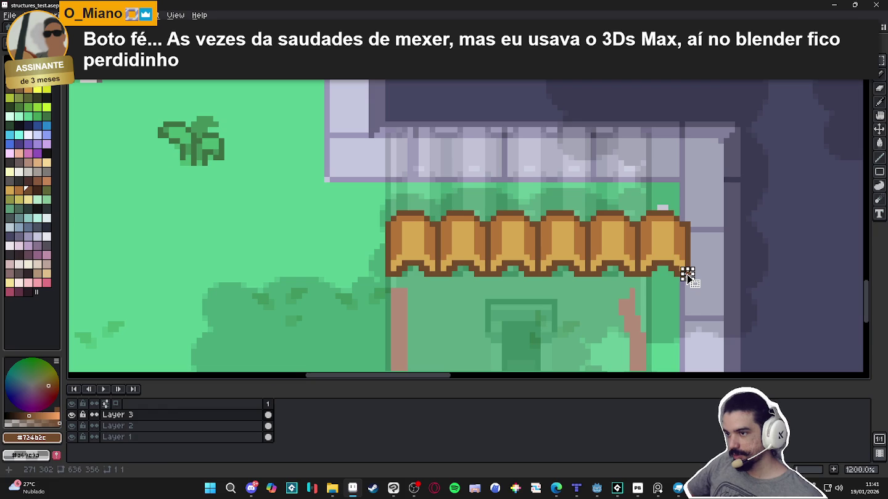
# Select the six-tile awning row and place a copy higher up on the wall
pyautogui.moveTo(688, 275); pyautogui.dragTo(388, 211)
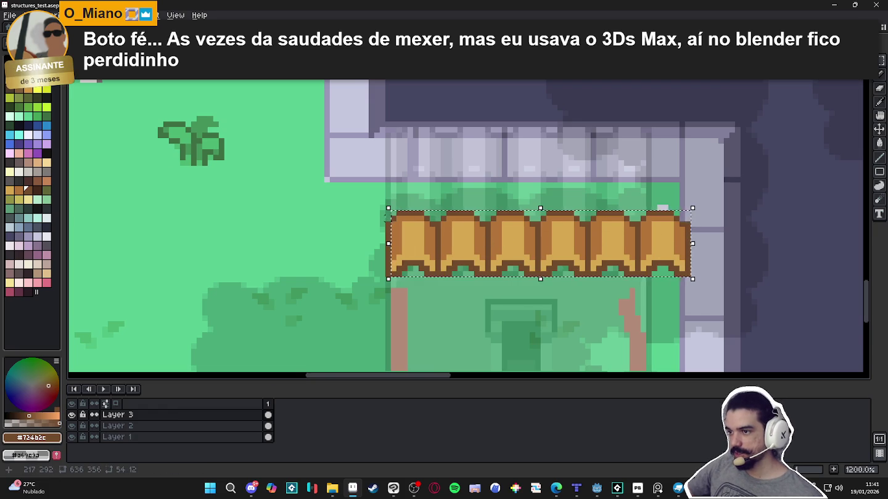
pyautogui.scroll(4, 388, 223)
pyautogui.scroll(-3, 386, 222)
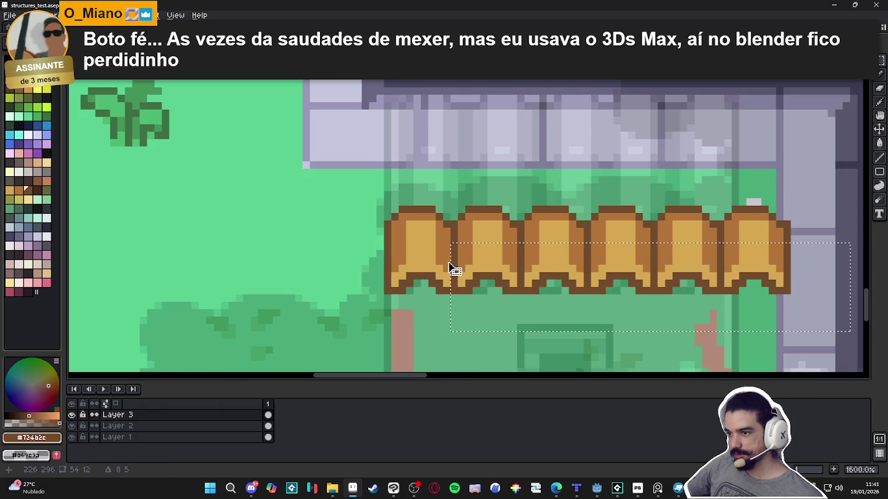
pyautogui.moveTo(778, 283); pyautogui.dragTo(783, 289)
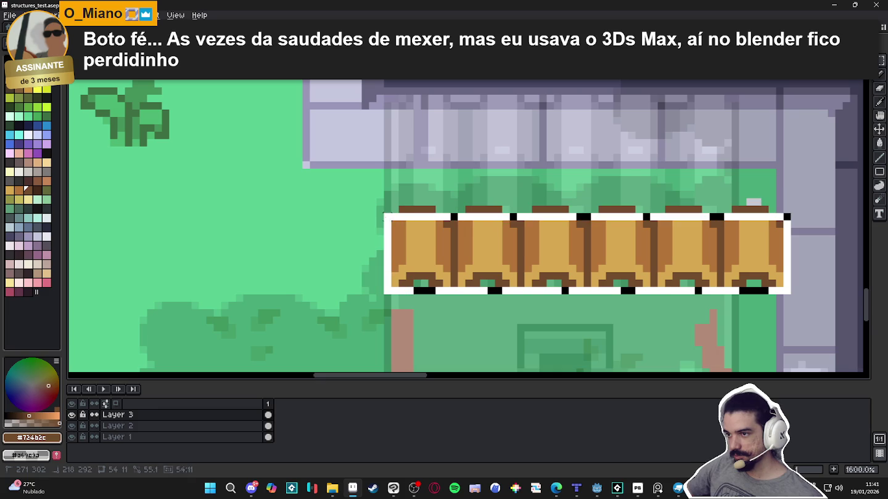
pyautogui.scroll(-3, 454, 244)
pyautogui.moveTo(558, 253); pyautogui.dragTo(542, 254)
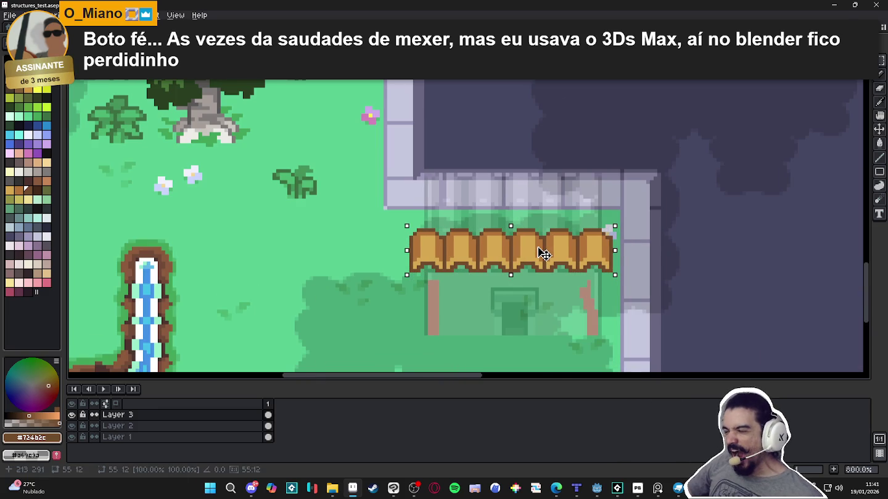
pyautogui.moveTo(543, 254)
pyautogui.mouseDown()
pyautogui.moveTo(528, 297)
pyautogui.moveTo(535, 277)
pyautogui.moveTo(519, 159)
pyautogui.moveTo(533, 133)
pyautogui.moveTo(532, 165)
pyautogui.mouseUp()
pyautogui.press('b')
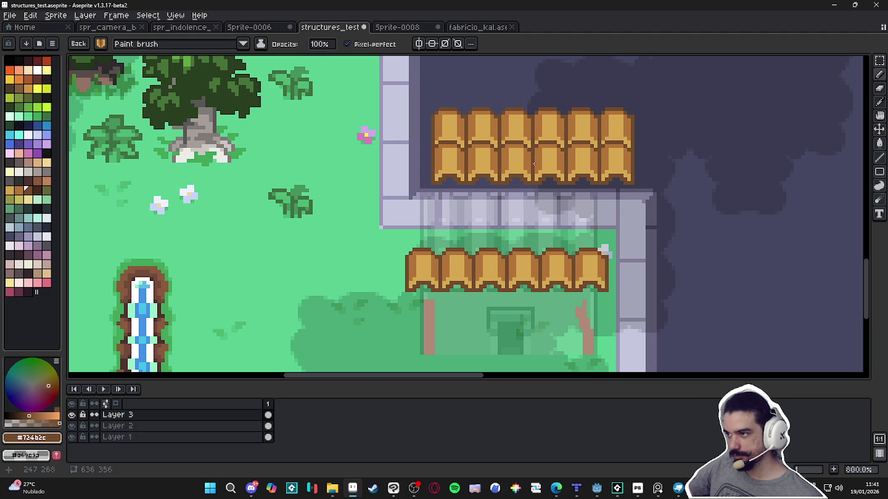
# Move the pasted row onto the upper block, then undo the misplaced extra awning row
pyautogui.moveTo(534, 165); pyautogui.dragTo(536, 198)
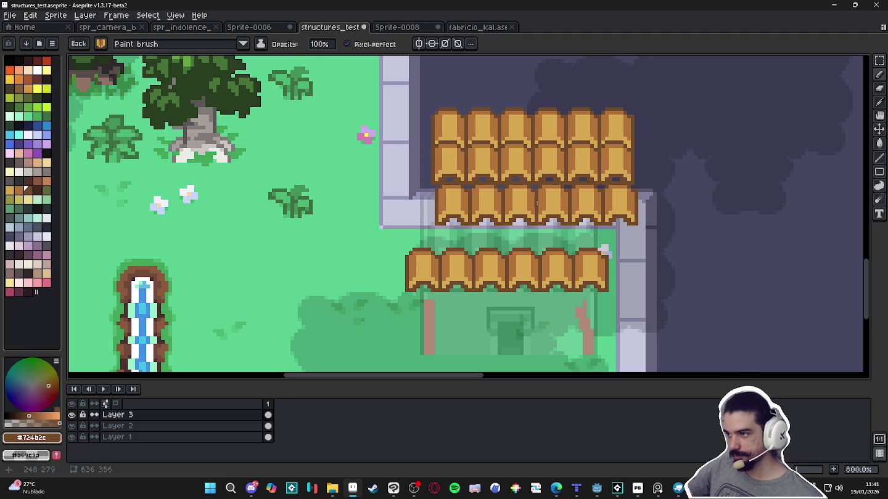
pyautogui.moveTo(535, 199); pyautogui.dragTo(532, 198)
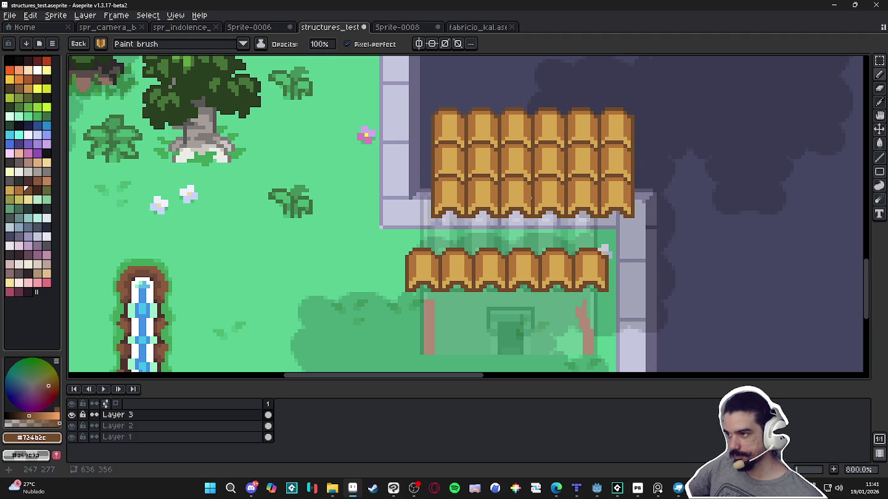
pyautogui.moveTo(533, 196); pyautogui.dragTo(644, 164)
pyautogui.scroll(-1, 644, 164)
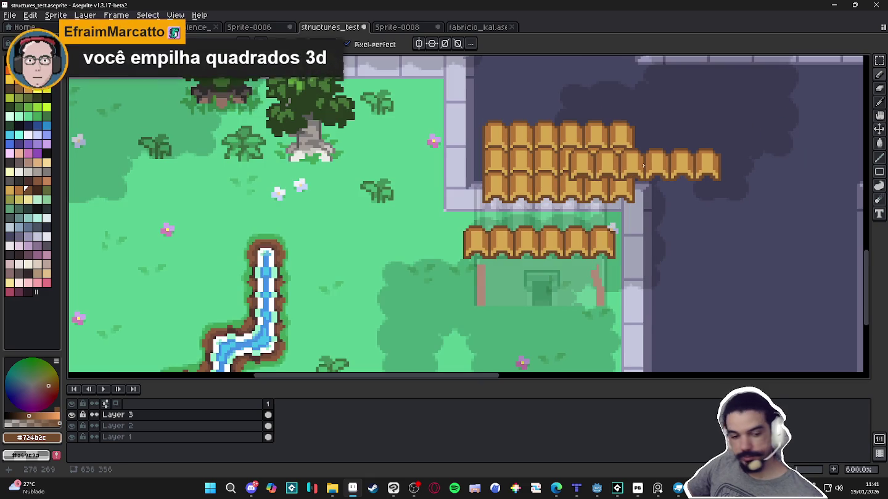
pyautogui.hotkey('ctrl', 'z')
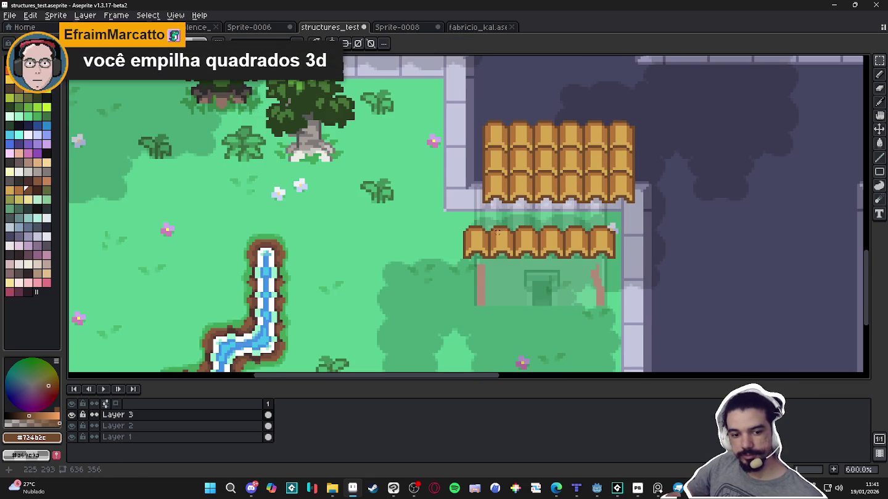
pyautogui.scroll(3, 491, 246)
# Delete the old single-row awning and move the three-row roof block down onto the posts
pyautogui.moveTo(401, 196); pyautogui.dragTo(777, 272)
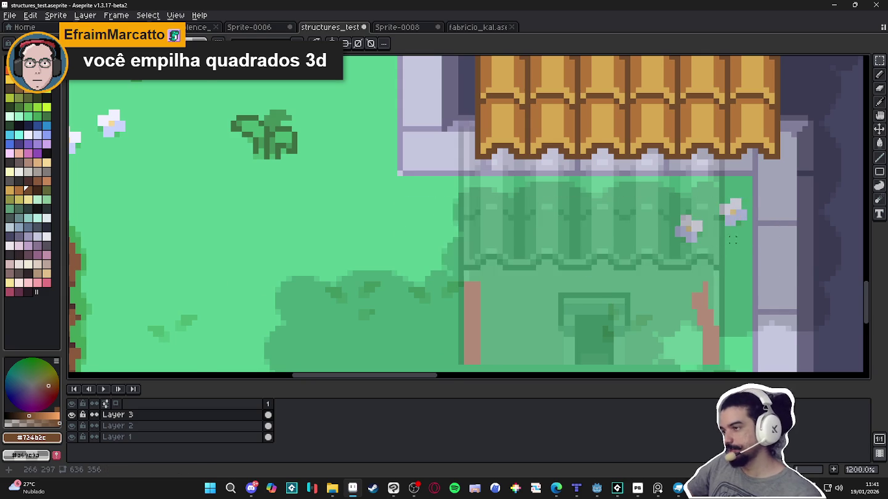
pyautogui.press('Delete')
pyautogui.scroll(-2, 613, 224)
pyautogui.moveTo(454, 82); pyautogui.dragTo(737, 214)
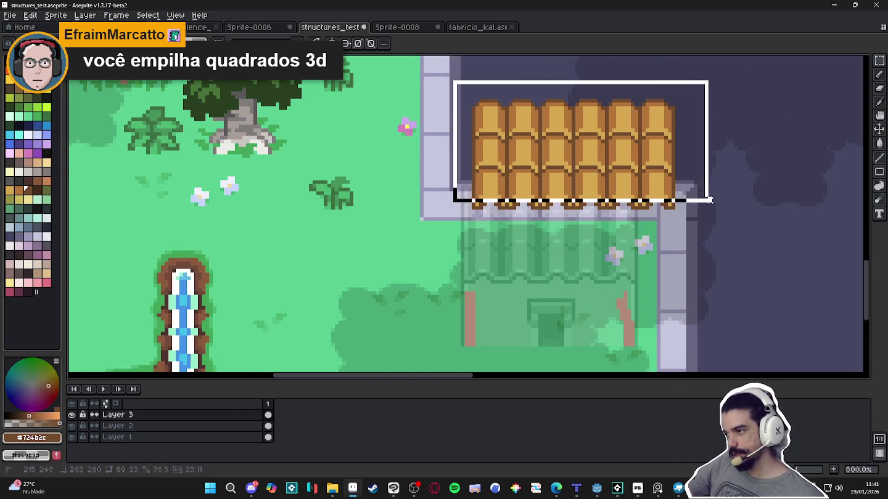
pyautogui.moveTo(674, 183)
pyautogui.mouseDown()
pyautogui.moveTo(676, 291)
pyautogui.moveTo(632, 259)
pyautogui.moveTo(641, 246)
pyautogui.moveTo(634, 248)
pyautogui.mouseUp()
# Align the roof against the pixel grid with one-pixel nudges, commit it, and hide the grid
pyautogui.hotkey('ctrl', "'")
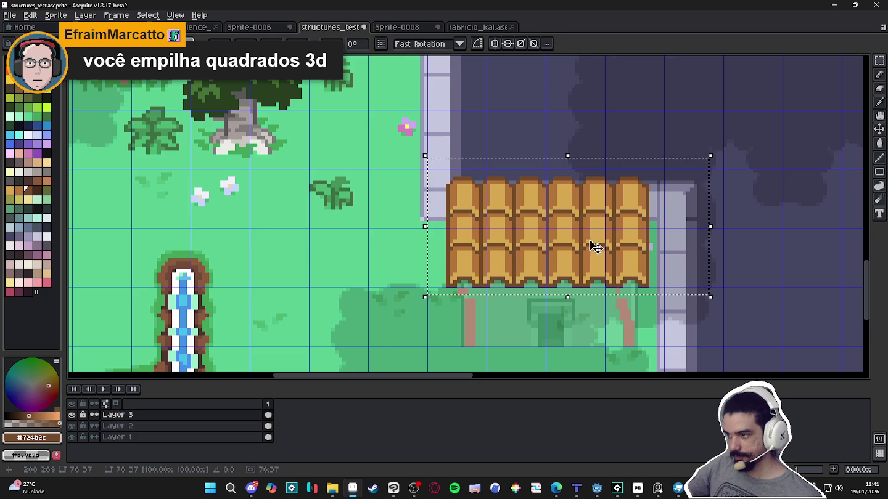
pyautogui.press('m')
pyautogui.moveTo(431, 171); pyautogui.dragTo(646, 266)
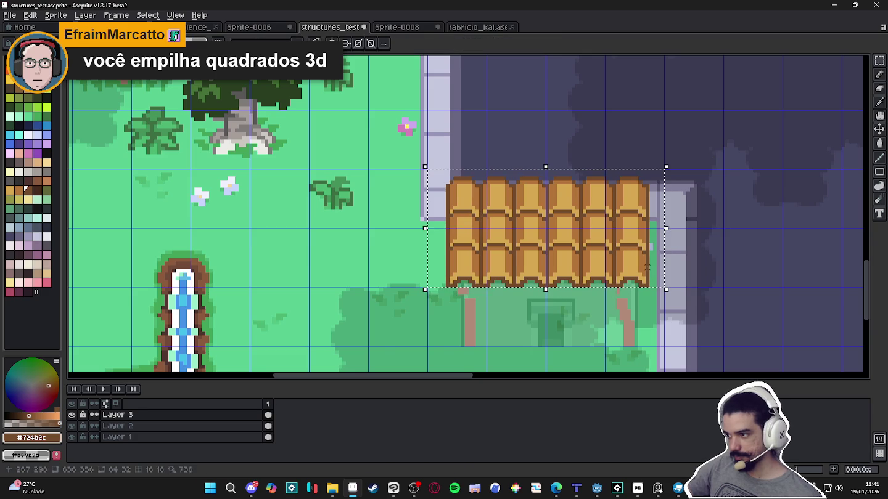
pyautogui.press('Right')
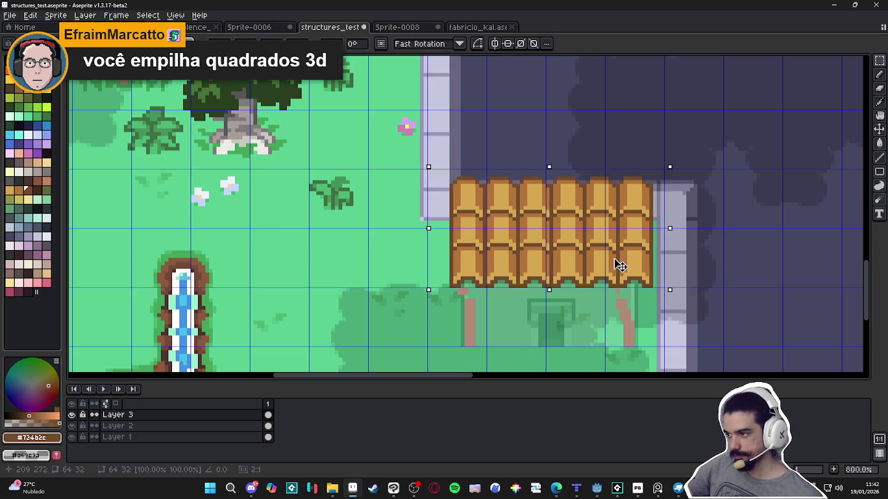
pyautogui.press('Left')
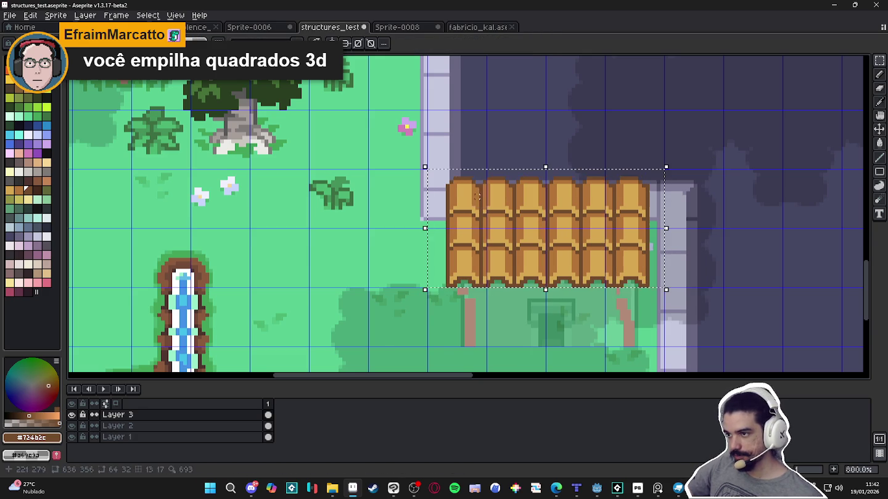
pyautogui.hotkey('ctrl', 'd')
pyautogui.scroll(-1, 638, 250)
pyautogui.scroll(-1, 591, 259)
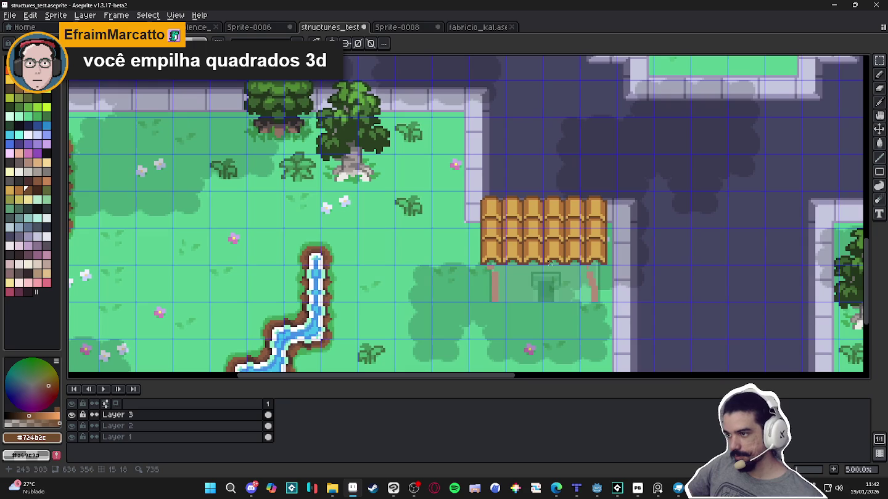
pyautogui.hotkey('ctrl', "'")
# Tidy the post's pink: remove stray pixels, extend it up to the roof, erase the side strip
pyautogui.moveTo(579, 272); pyautogui.dragTo(532, 228)
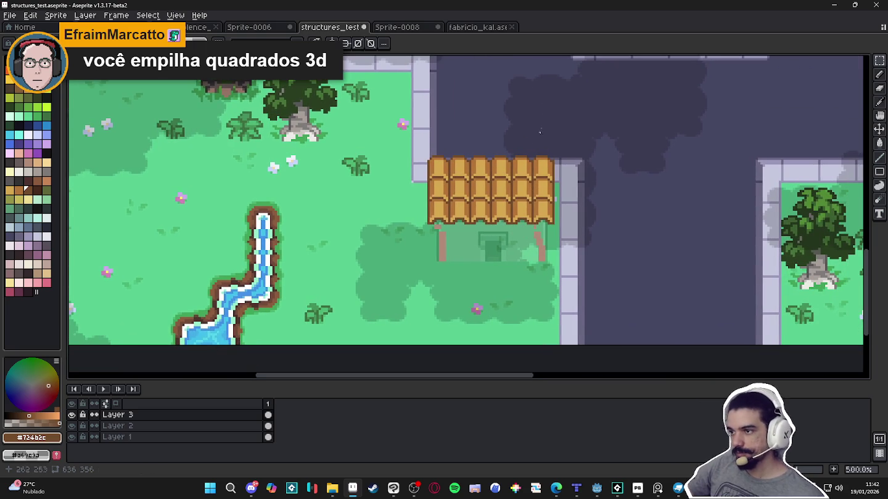
pyautogui.scroll(7, 439, 225)
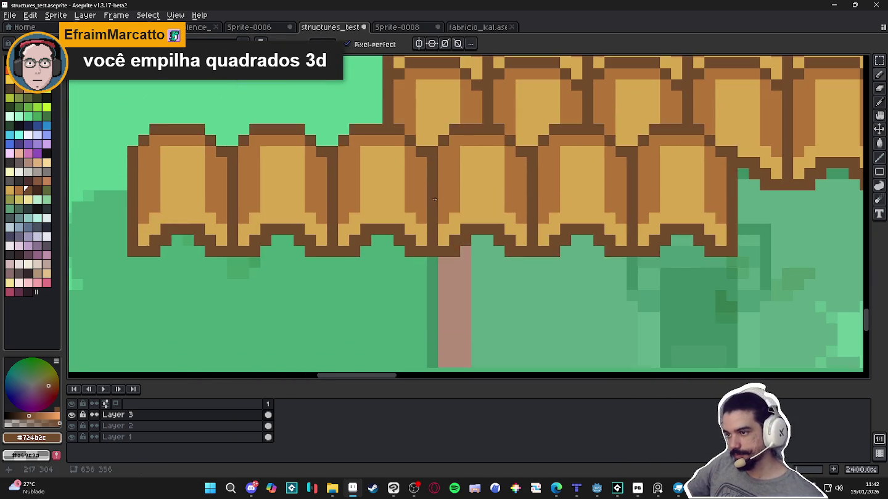
pyautogui.press('b')
pyautogui.moveTo(436, 210)
pyautogui.mouseDown()
pyautogui.moveTo(443, 199)
pyautogui.moveTo(457, 212)
pyautogui.mouseUp()
pyautogui.keyDown('alt'); pyautogui.click(455, 237); pyautogui.keyUp('alt')
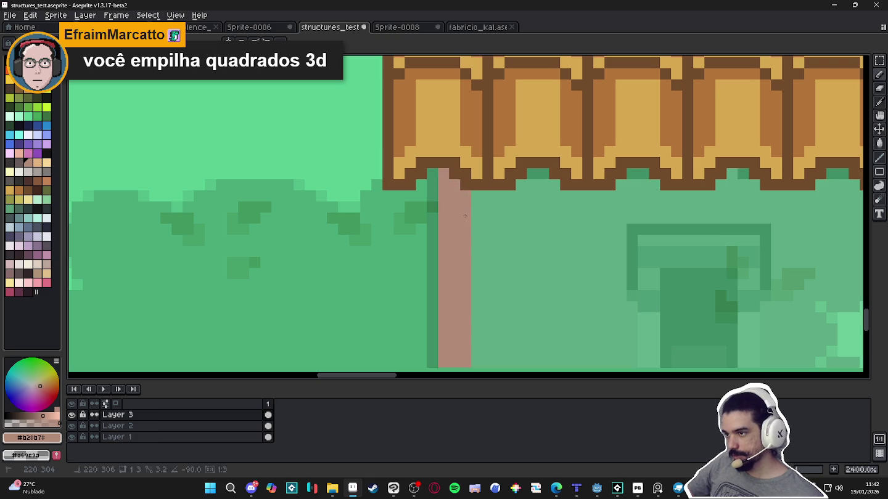
pyautogui.scroll(-3, 465, 215)
pyautogui.scroll(3, 568, 275)
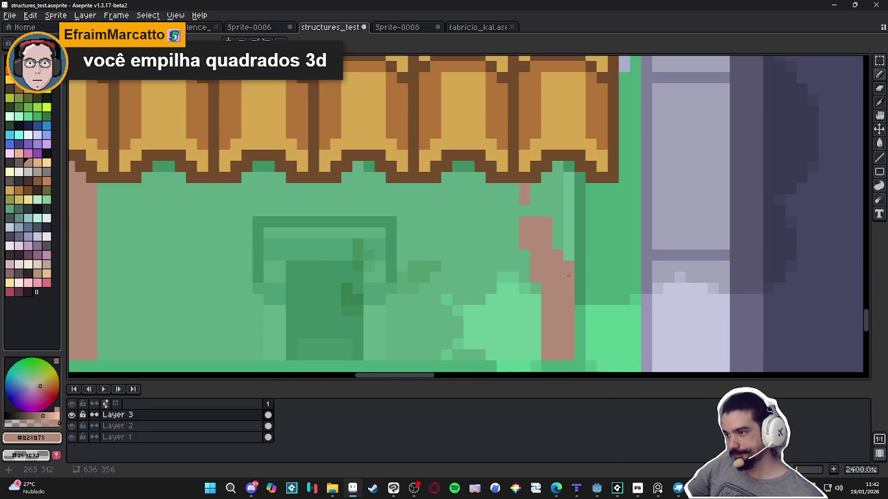
pyautogui.moveTo(568, 275); pyautogui.dragTo(568, 170)
pyautogui.scroll(-1, 545, 174)
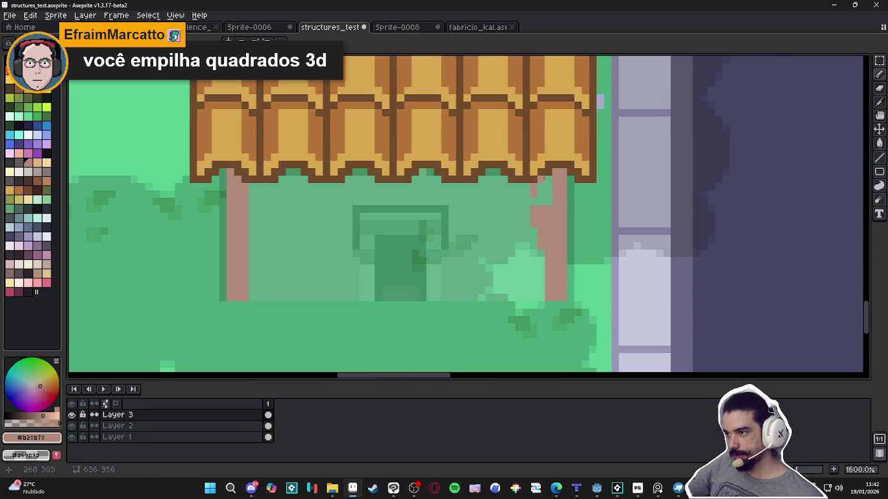
pyautogui.press('e')
pyautogui.moveTo(536, 191); pyautogui.dragTo(544, 249)
pyautogui.scroll(-4, 537, 249)
pyautogui.scroll(5, 438, 210)
# Outline the left post's left edge and the right post's left edge in dark brown #724b2c
pyautogui.click(433, 206)
pyautogui.scroll(-3, 419, 241)
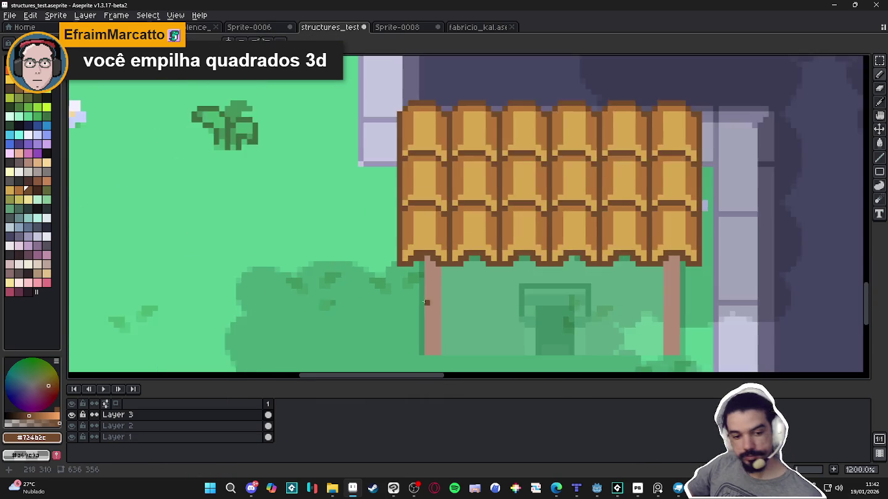
pyautogui.moveTo(424, 285); pyautogui.dragTo(424, 192)
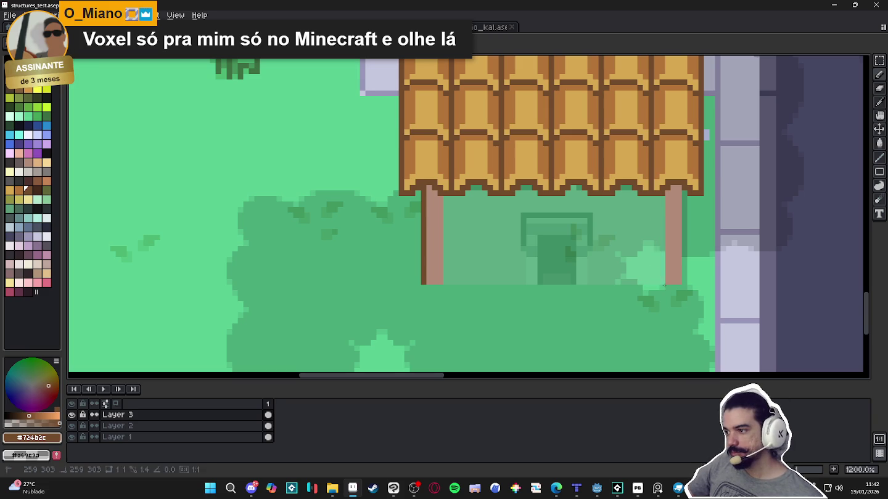
pyautogui.moveTo(661, 232); pyautogui.dragTo(662, 283)
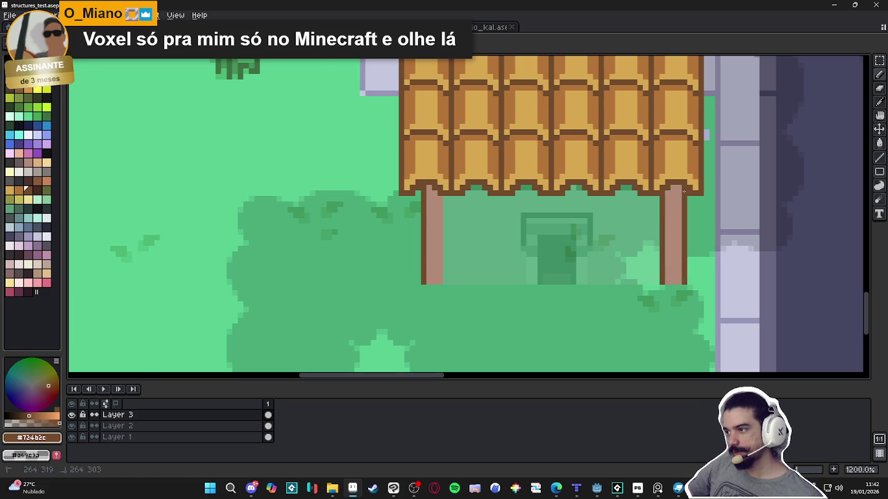
pyautogui.scroll(-4, 685, 193)
pyautogui.scroll(4, 481, 312)
pyautogui.scroll(1, 481, 311)
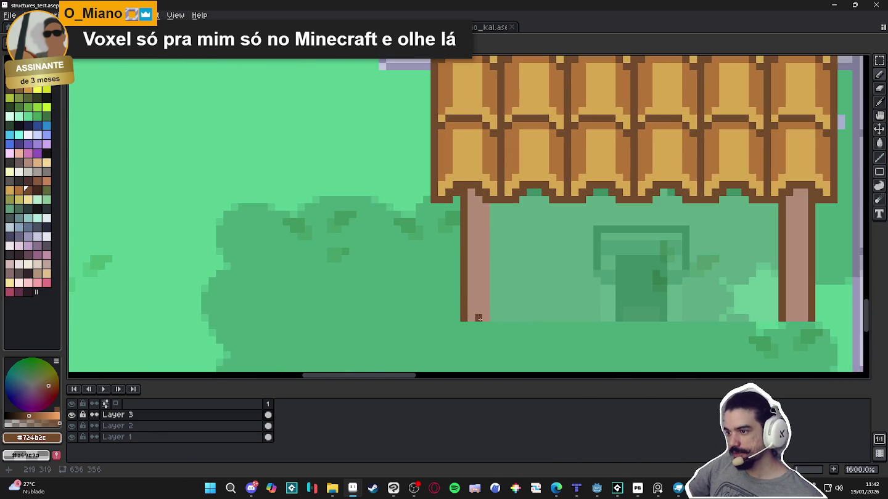
# Outline the left post's right edge and its base in dark brown
pyautogui.moveTo(492, 318); pyautogui.dragTo(492, 204)
pyautogui.scroll(-4, 487, 228)
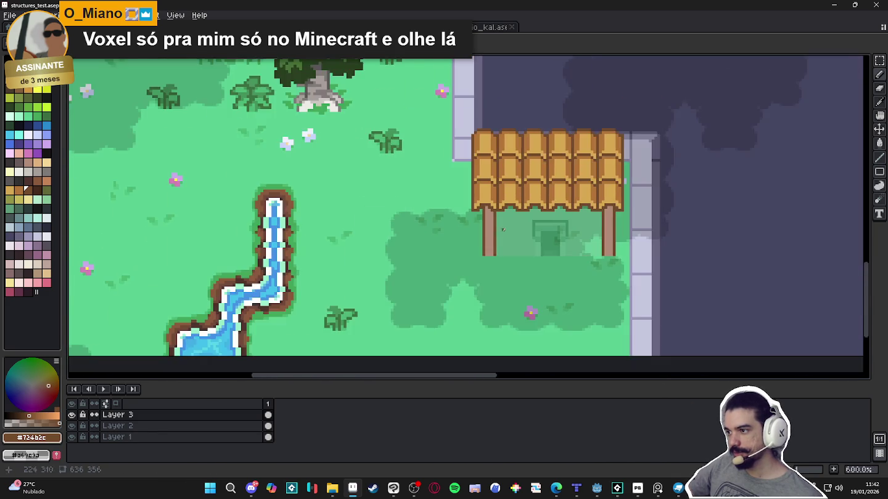
pyautogui.scroll(-2, 541, 241)
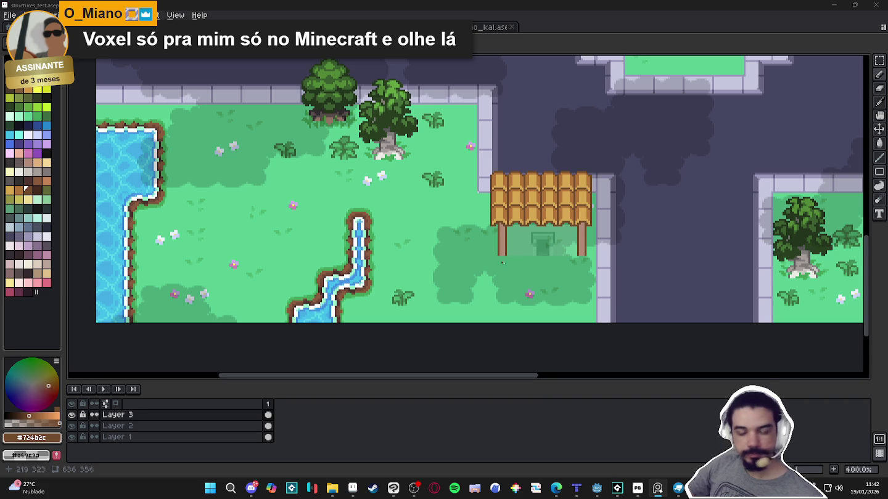
pyautogui.scroll(-3, 522, 265)
pyautogui.scroll(1, 522, 264)
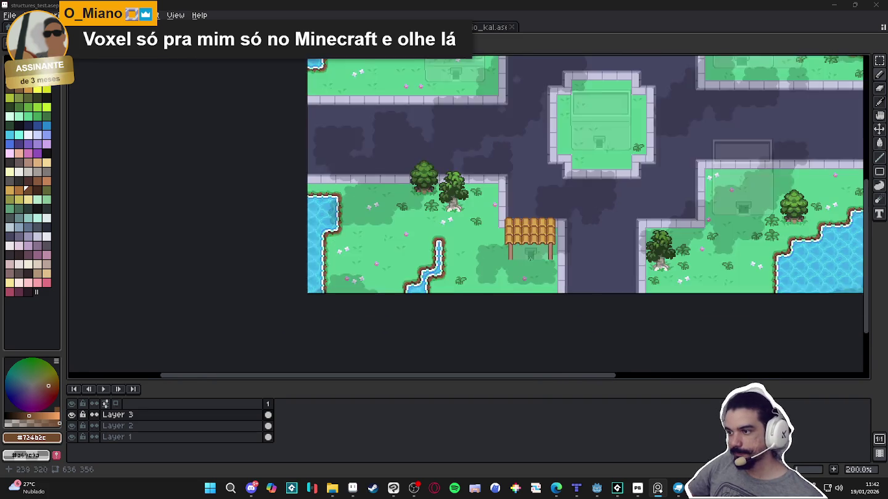
pyautogui.scroll(2, 522, 262)
pyautogui.scroll(3, 521, 258)
pyautogui.scroll(3, 464, 262)
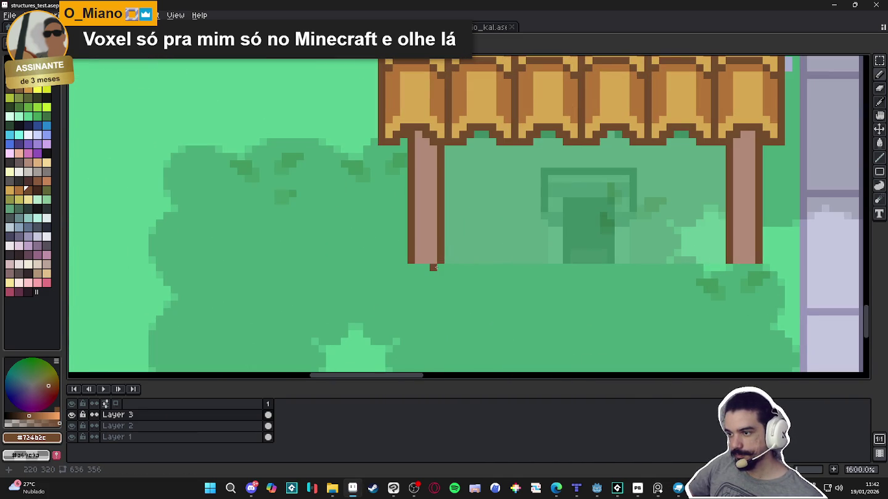
pyautogui.moveTo(438, 267); pyautogui.dragTo(416, 266)
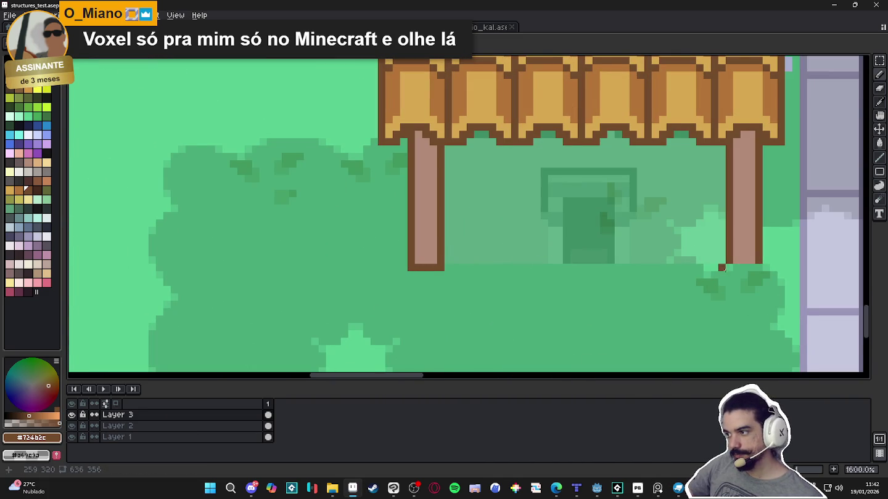
pyautogui.scroll(-3, 503, 299)
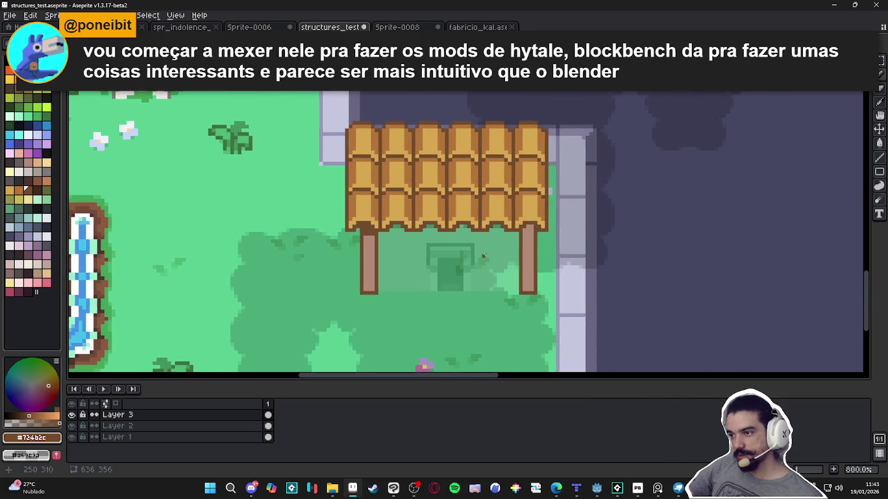
# Darken the tops of the pavilion posts with dark brown pixels
pyautogui.scroll(5, 537, 213)
pyautogui.moveTo(511, 216); pyautogui.dragTo(534, 216)
pyautogui.click(526, 227)
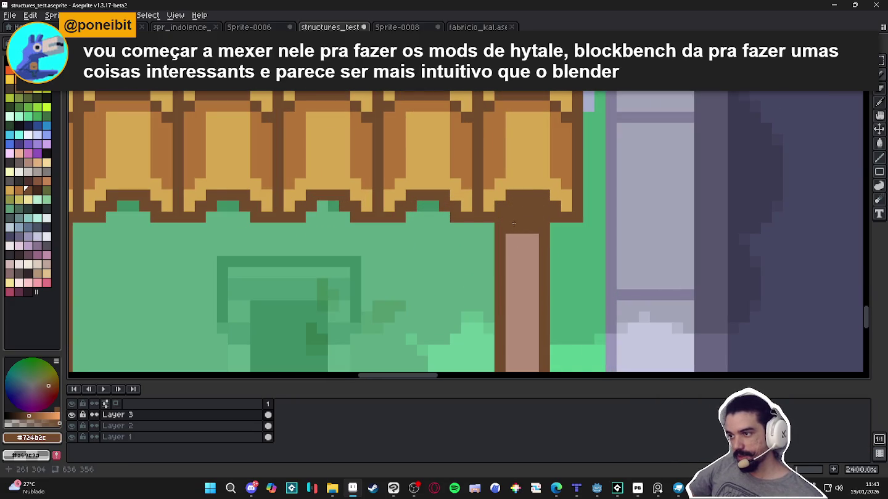
pyautogui.scroll(-7, 493, 259)
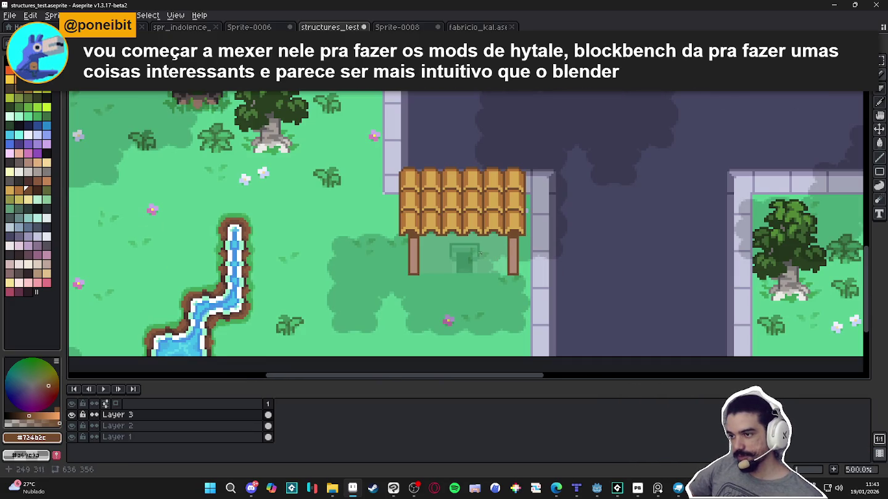
pyautogui.scroll(4, 429, 247)
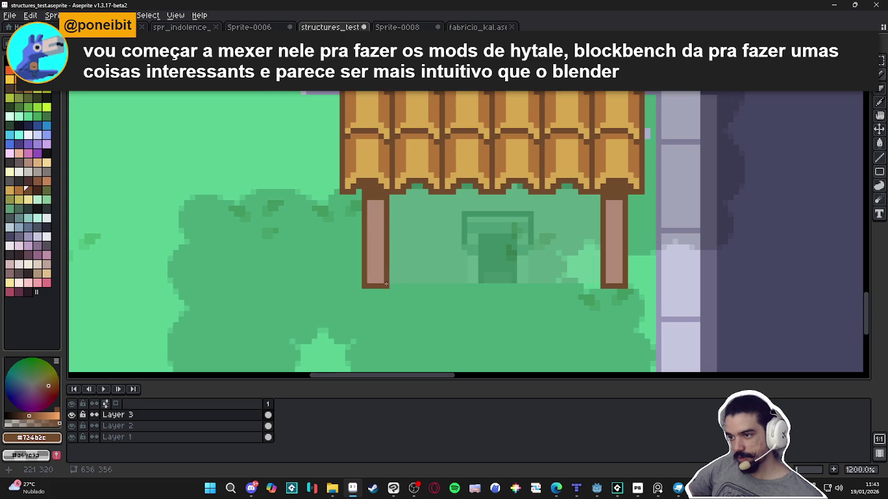
# Draw a dark brown rail between the post bases, leaving a gap at the doorway
pyautogui.moveTo(426, 281); pyautogui.dragTo(596, 280)
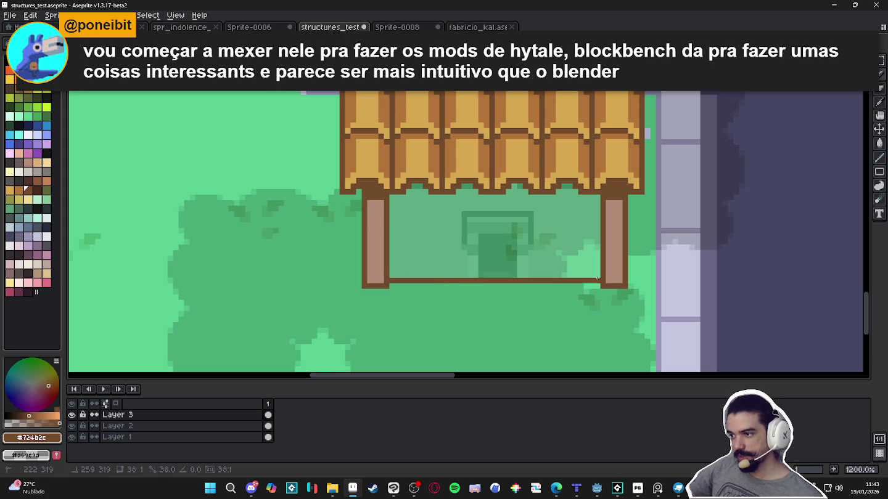
pyautogui.scroll(-4, 562, 285)
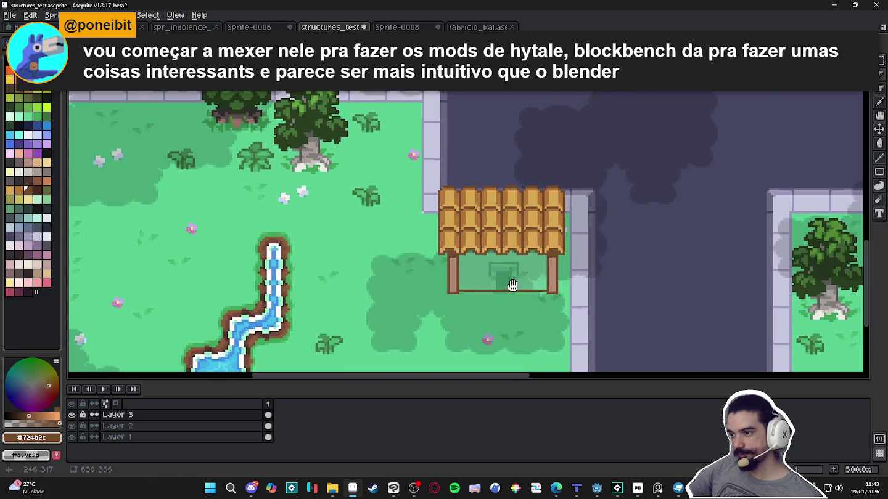
pyautogui.scroll(-2, 519, 285)
pyautogui.scroll(-1, 522, 300)
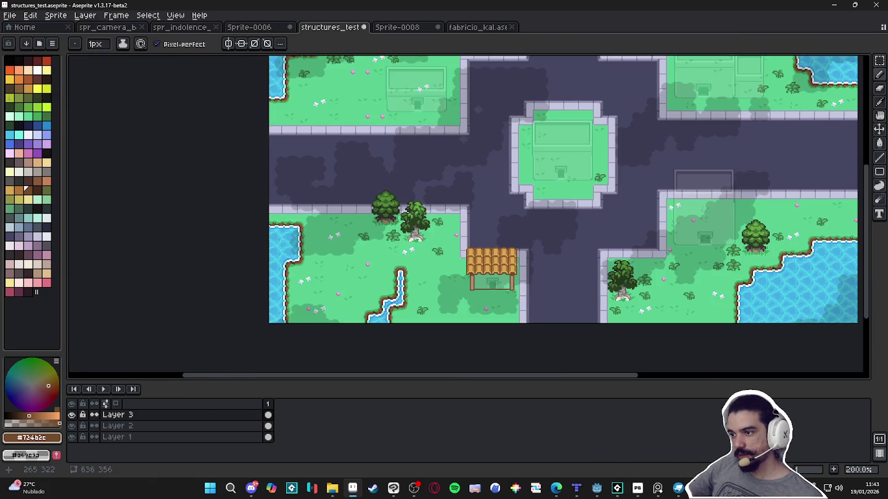
pyautogui.scroll(2, 515, 284)
pyautogui.scroll(5, 501, 277)
pyautogui.scroll(3, 471, 284)
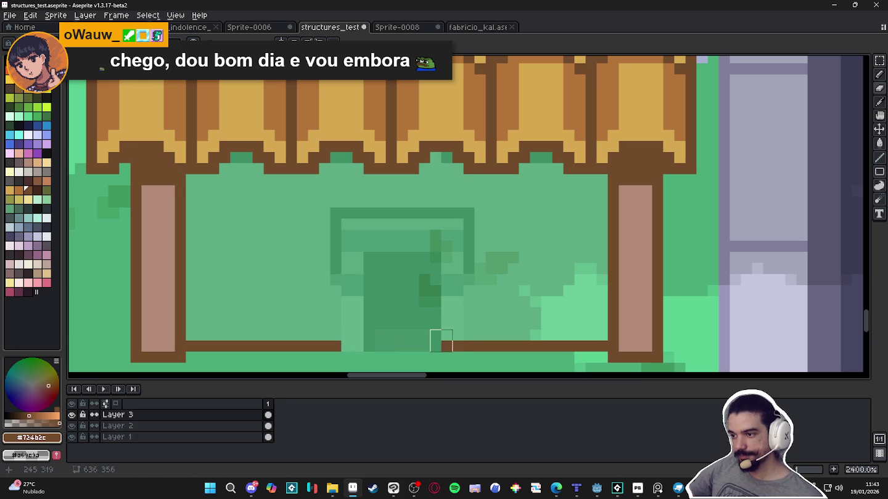
pyautogui.scroll(-3, 453, 344)
pyautogui.scroll(1, 454, 339)
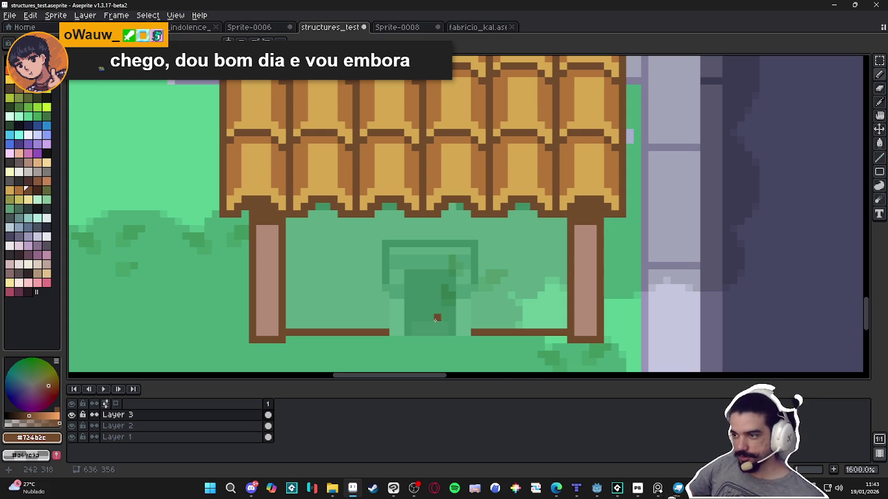
pyautogui.scroll(-3, 434, 322)
pyautogui.scroll(4, 389, 319)
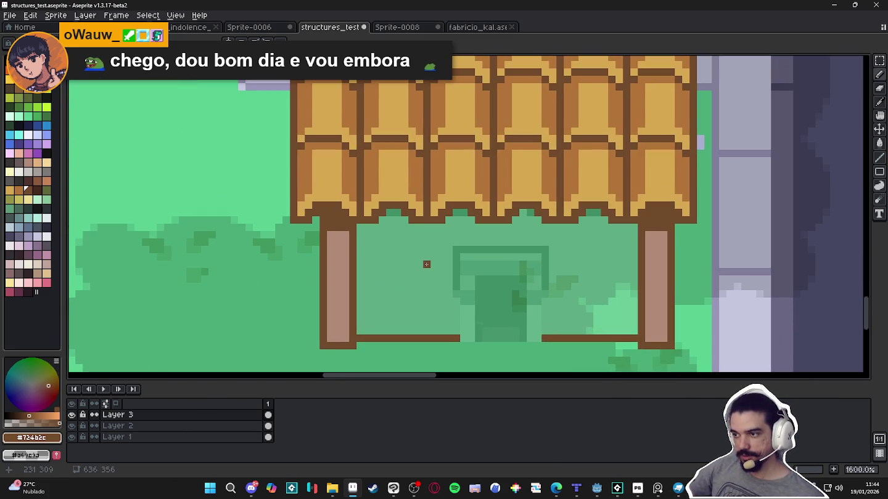
pyautogui.scroll(-5, 426, 263)
pyautogui.scroll(-1, 446, 258)
pyautogui.scroll(3, 469, 241)
pyautogui.scroll(3, 469, 241)
pyautogui.keyDown('alt'); pyautogui.click(481, 214); pyautogui.keyUp('alt')
# Sample the roof's mid-brown and undo the stray pencil stroke
pyautogui.keyDown('alt'); pyautogui.click(503, 210); pyautogui.keyUp('alt')
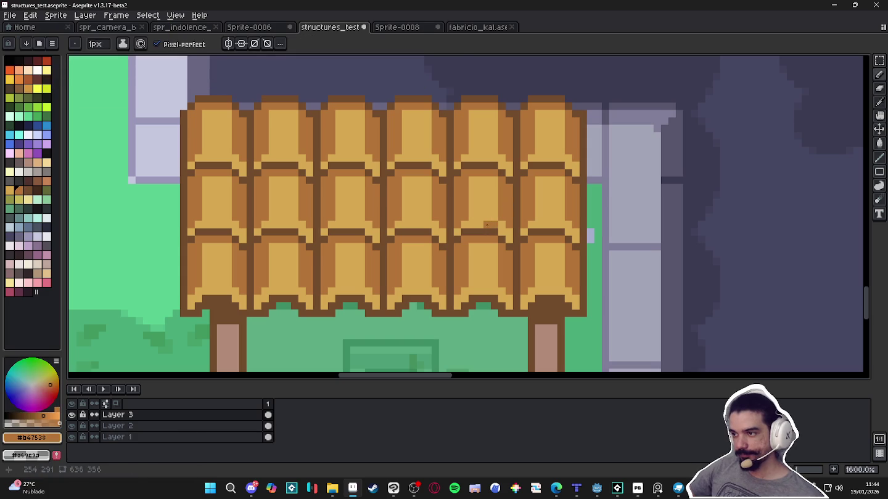
pyautogui.scroll(-3, 502, 259)
pyautogui.hotkey('ctrl', 'z')
pyautogui.scroll(4, 423, 237)
pyautogui.scroll(-1, 447, 252)
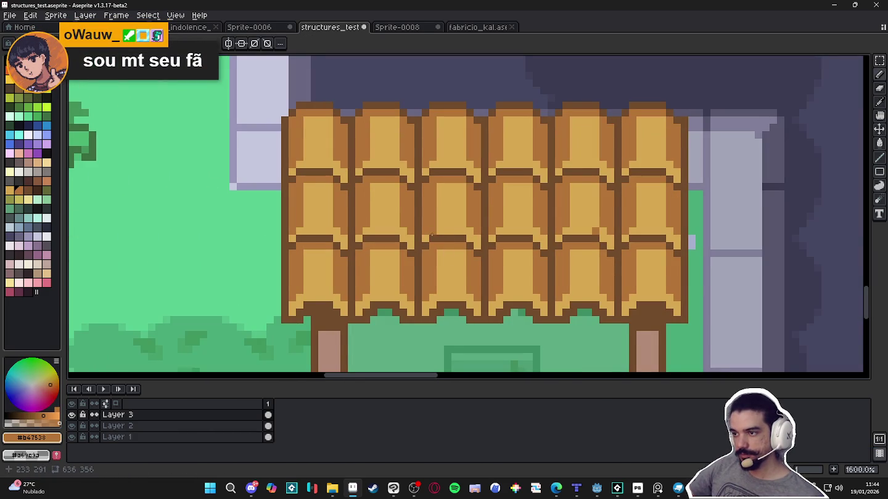
# Pencil an extra-dark brown shadow line under a roof tile
pyautogui.click(25, 190)
pyautogui.click(35, 189)
pyautogui.moveTo(448, 239); pyautogui.dragTo(461, 239)
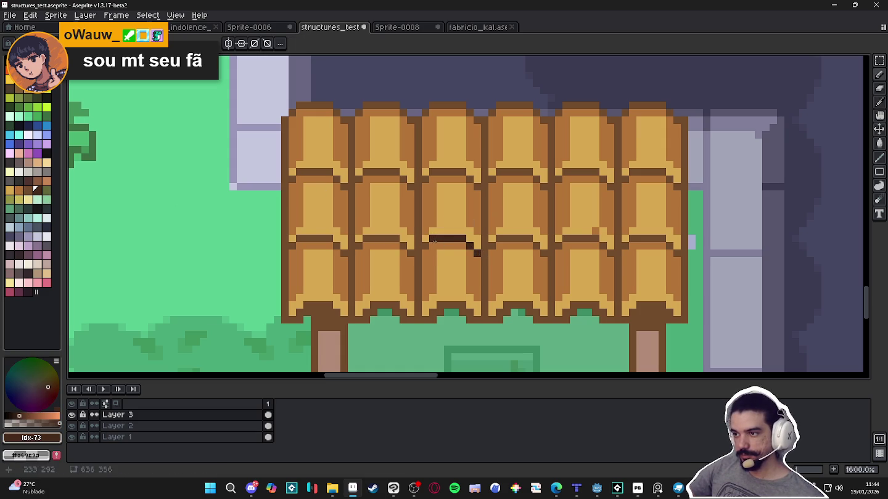
# Sample the roof's mid-brown and light tile colours to compare the shading
pyautogui.keyDown('alt'); pyautogui.click(480, 221); pyautogui.keyUp('alt')
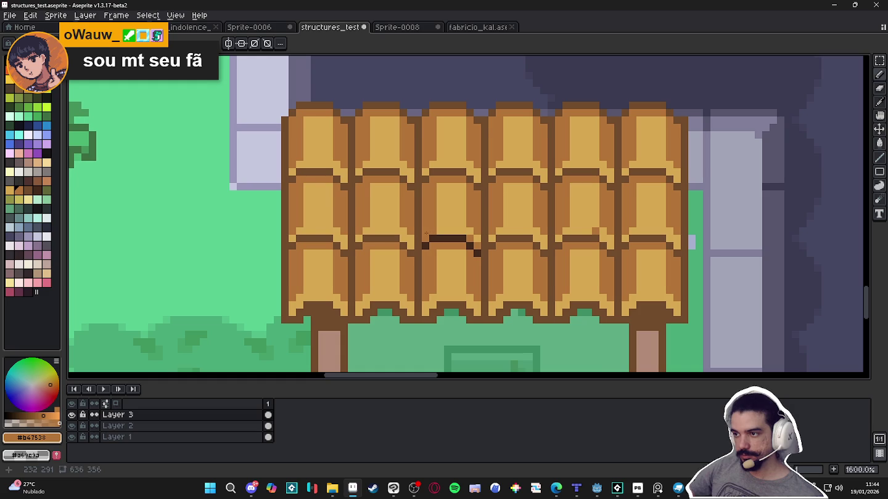
pyautogui.scroll(-3, 453, 210)
pyautogui.scroll(-1, 511, 193)
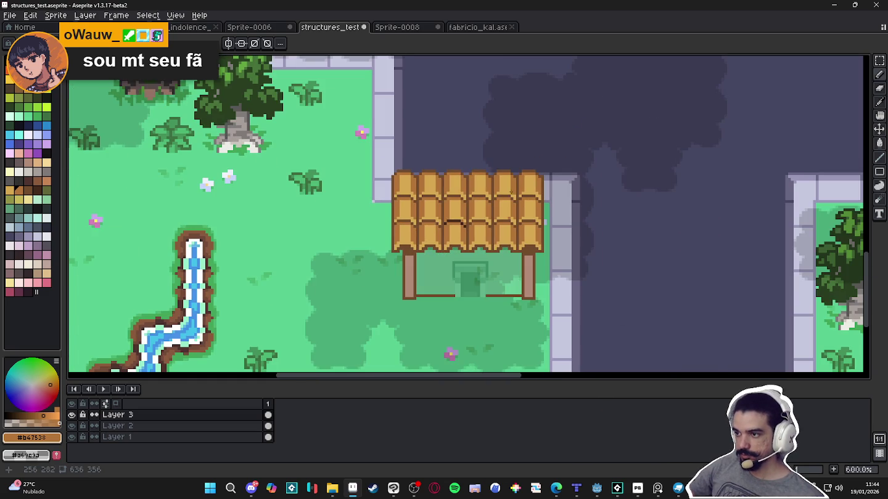
pyautogui.scroll(4, 450, 213)
pyautogui.keyDown('alt'); pyautogui.click(452, 218); pyautogui.keyUp('alt')
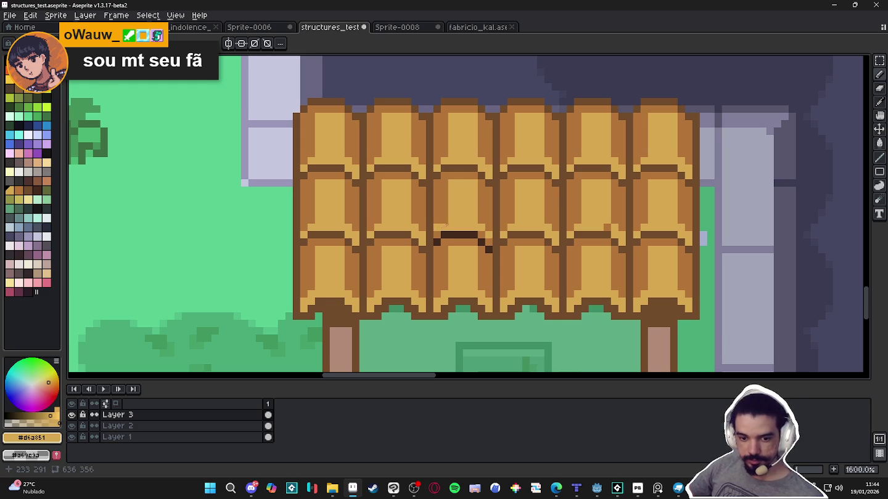
pyautogui.scroll(-2, 445, 225)
pyautogui.scroll(-1, 487, 250)
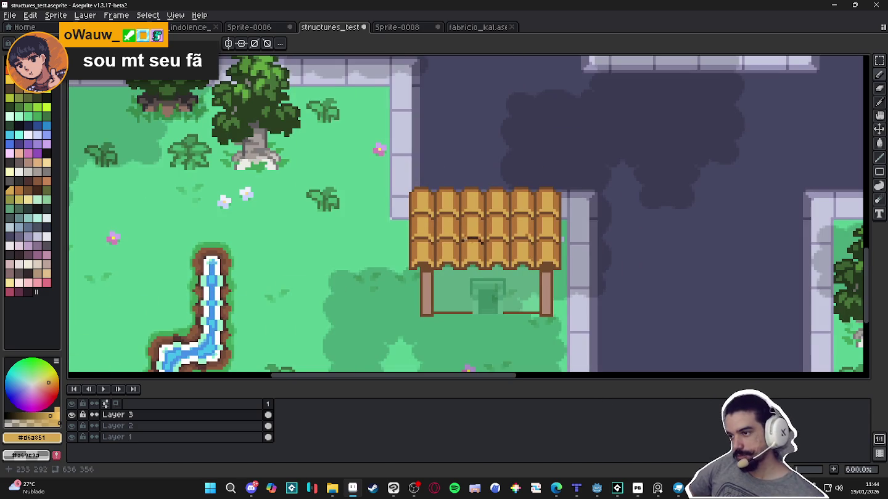
pyautogui.scroll(6, 471, 239)
pyautogui.scroll(-5, 494, 254)
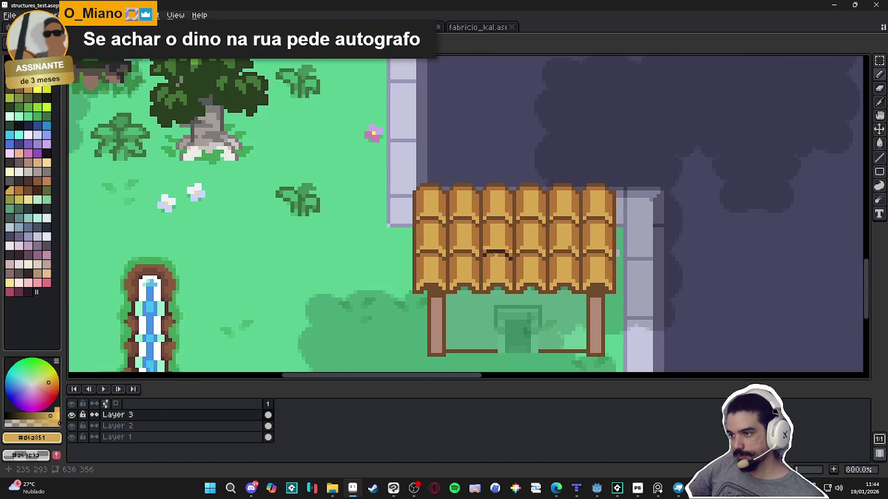
pyautogui.scroll(-3, 493, 253)
pyautogui.scroll(-1, 512, 262)
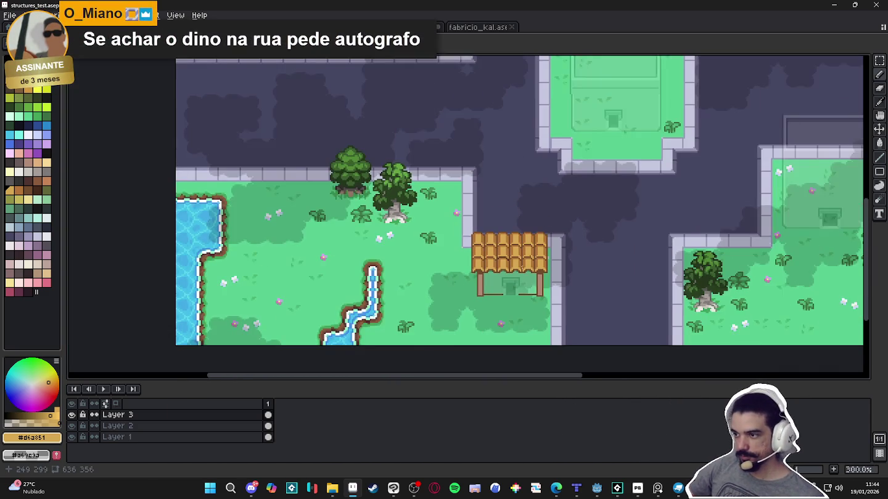
pyautogui.scroll(-1, 523, 263)
pyautogui.scroll(4, 529, 267)
pyautogui.scroll(-1, 527, 263)
pyautogui.scroll(-5, 494, 248)
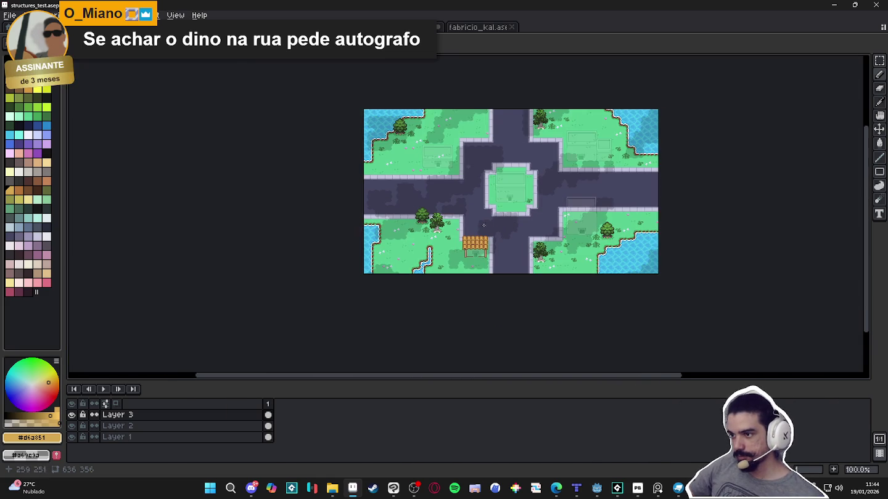
pyautogui.scroll(3, 499, 233)
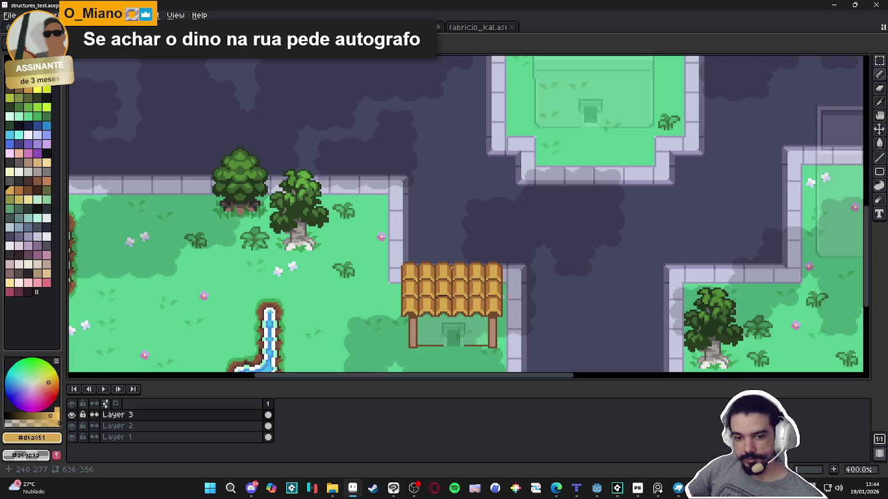
pyautogui.scroll(1, 463, 261)
# Add darkest-brown shadow lines under a lower and an upper roof tile
pyautogui.scroll(1, 469, 289)
pyautogui.keyDown('alt'); pyautogui.click(374, 302); pyautogui.keyUp('alt')
pyautogui.moveTo(374, 301); pyautogui.dragTo(413, 303)
pyautogui.moveTo(398, 235)
pyautogui.mouseDown()
pyautogui.moveTo(410, 236)
pyautogui.moveTo(374, 236)
pyautogui.mouseUp()
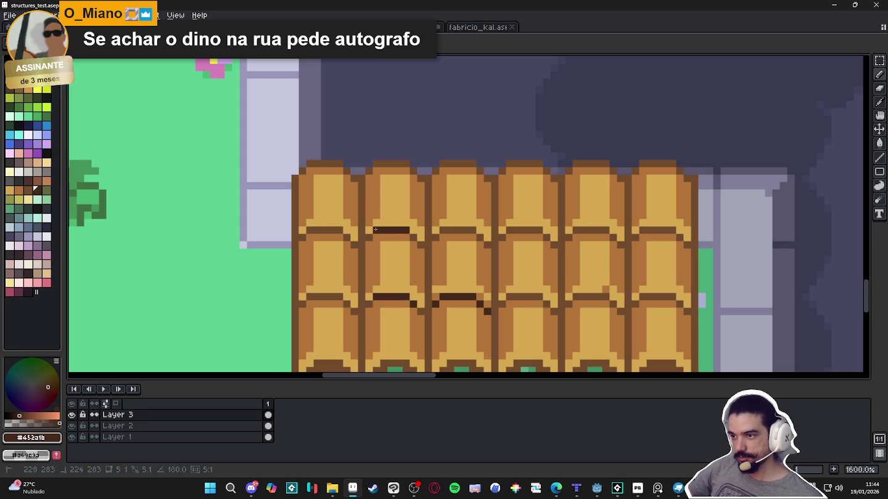
# Darken the roof's top and left edges with dark brown lines
pyautogui.scroll(-4, 422, 249)
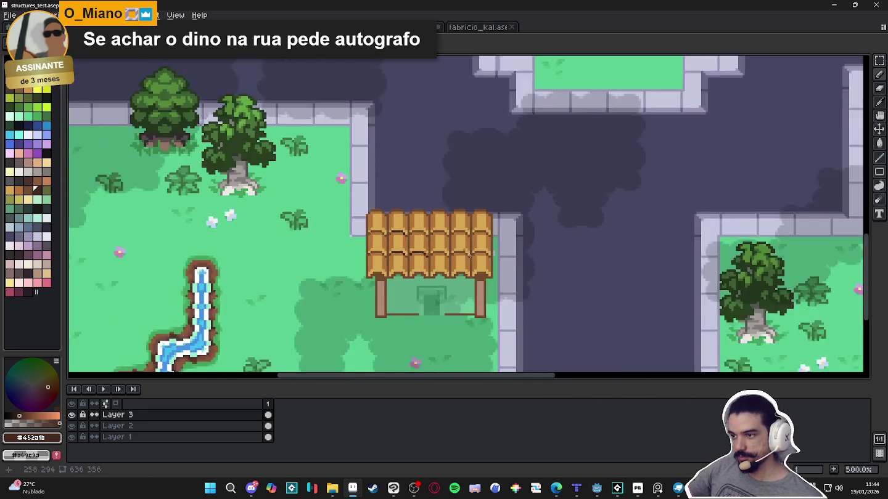
pyautogui.scroll(-3, 444, 253)
pyautogui.scroll(2, 470, 260)
pyautogui.scroll(2, 471, 259)
pyautogui.scroll(3, 444, 247)
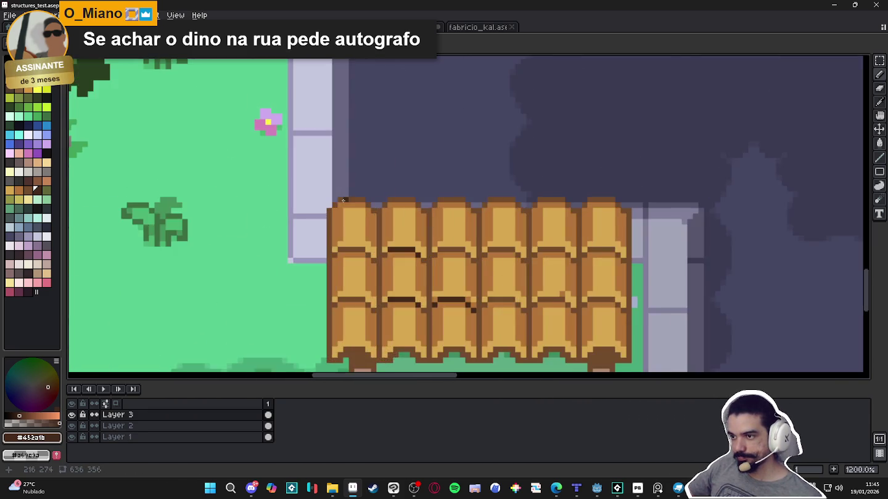
pyautogui.scroll(1, 407, 228)
pyautogui.scroll(2, 381, 215)
pyautogui.moveTo(382, 216); pyautogui.dragTo(303, 206)
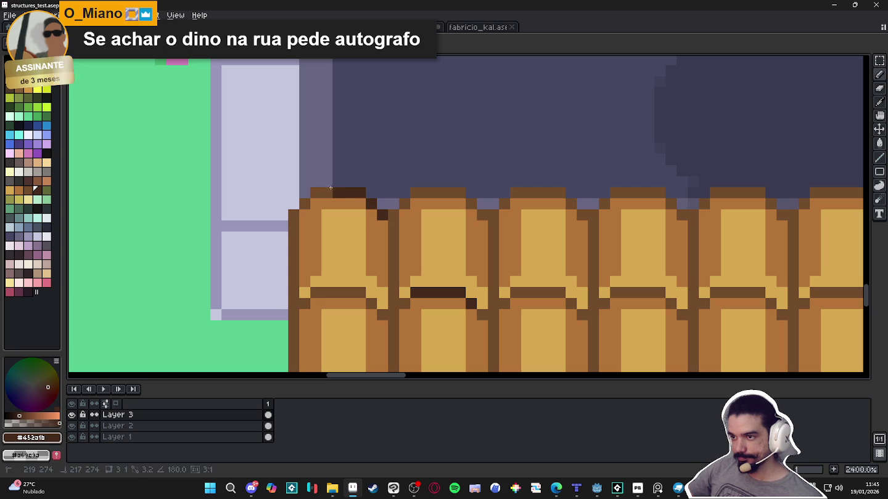
pyautogui.scroll(-3, 295, 226)
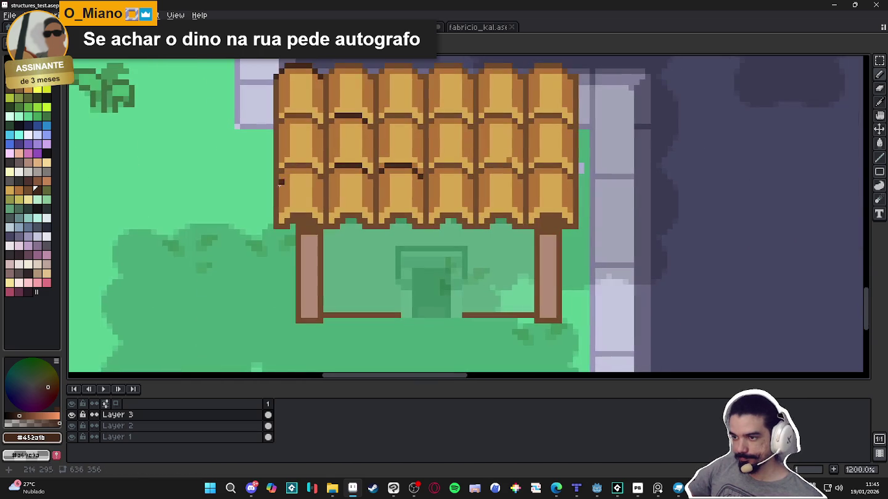
pyautogui.keyDown('shift'); pyautogui.click(277, 227); pyautogui.keyUp('shift')
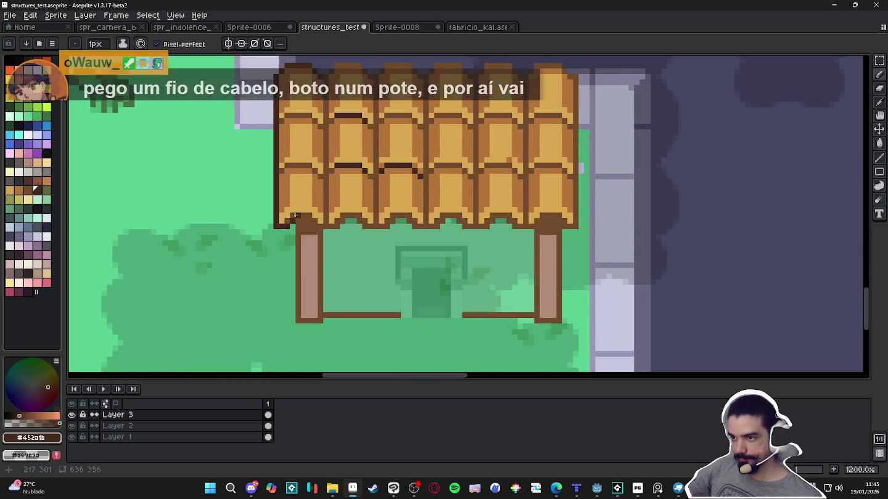
pyautogui.moveTo(295, 215); pyautogui.dragTo(387, 227)
# Undo the stray bottom-left stroke and select the whole roof area
pyautogui.scroll(-4, 386, 221)
pyautogui.hotkey('ctrl', 'z')
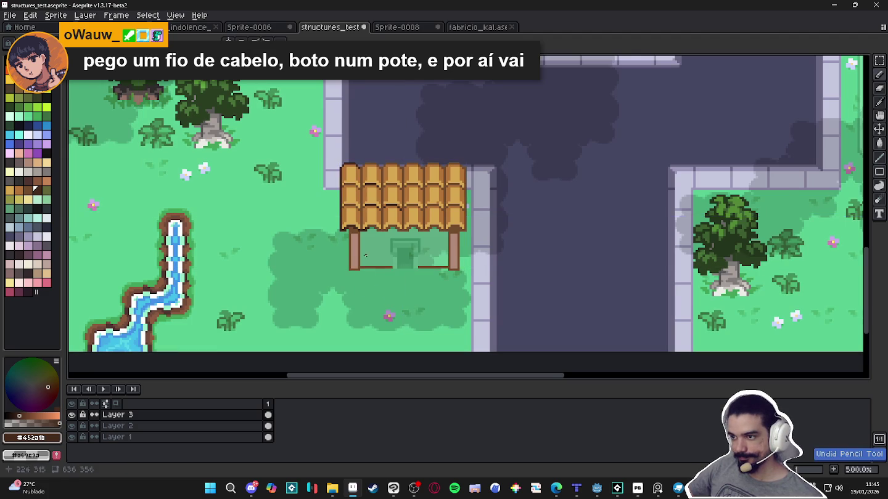
pyautogui.scroll(4, 336, 221)
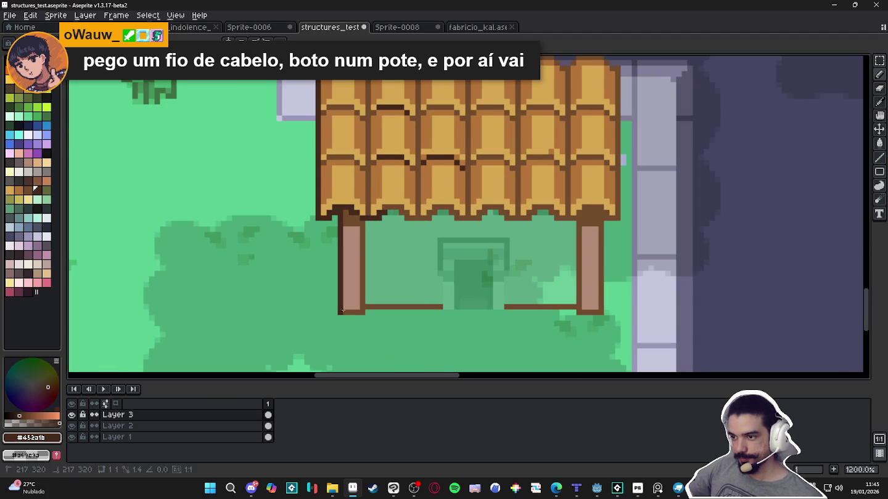
pyautogui.scroll(-4, 430, 294)
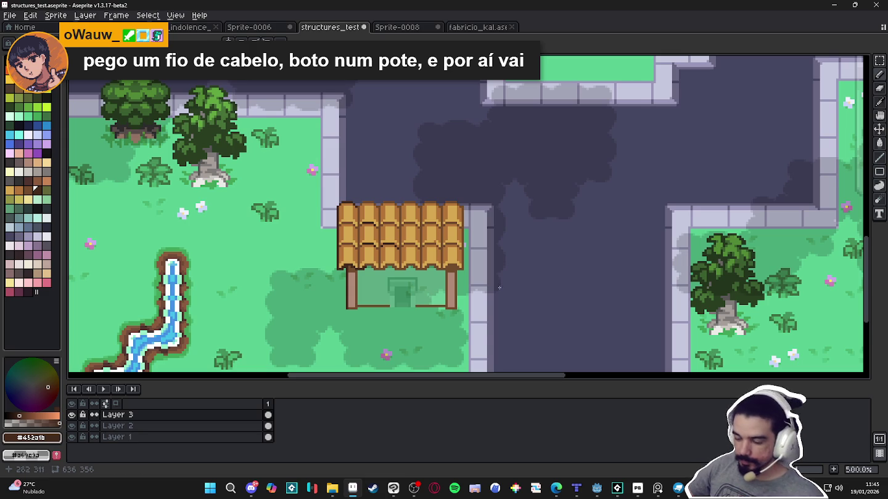
pyautogui.scroll(2, 449, 258)
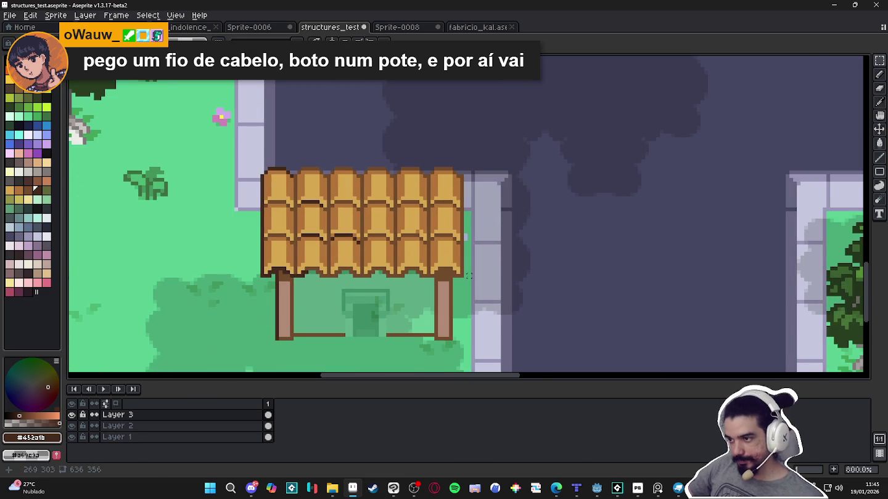
pyautogui.moveTo(471, 279)
pyautogui.mouseDown()
pyautogui.moveTo(443, 155)
pyautogui.moveTo(291, 209)
pyautogui.mouseUp()
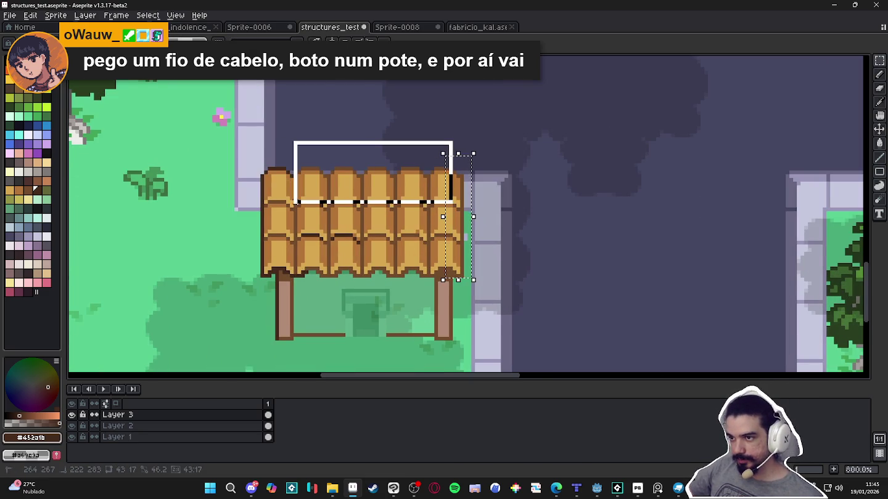
# Apply an Inside outline to the selected roof and deselect it
pyautogui.hotkey('shift', 'o')
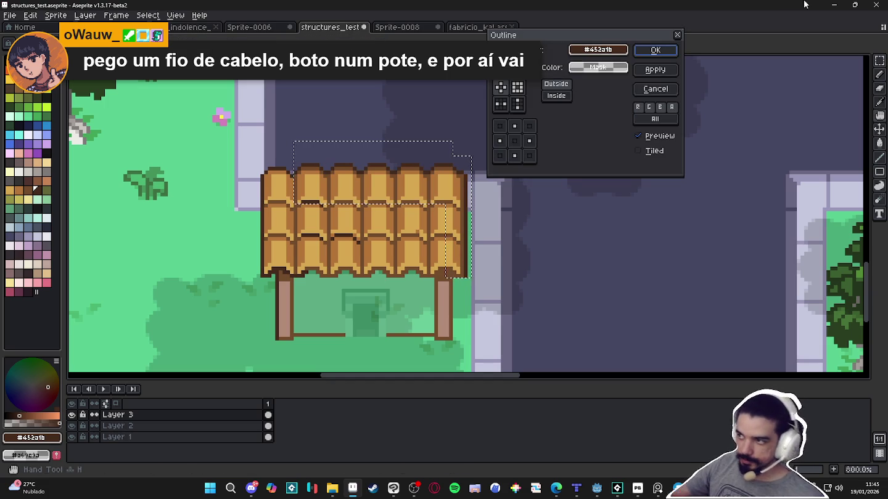
pyautogui.click(557, 95)
pyautogui.click(655, 52)
pyautogui.hotkey('ctrl', 'd')
# Darken the right edges of the second, third and fourth roof tiles, undoing a stray mark
pyautogui.scroll(3, 285, 130)
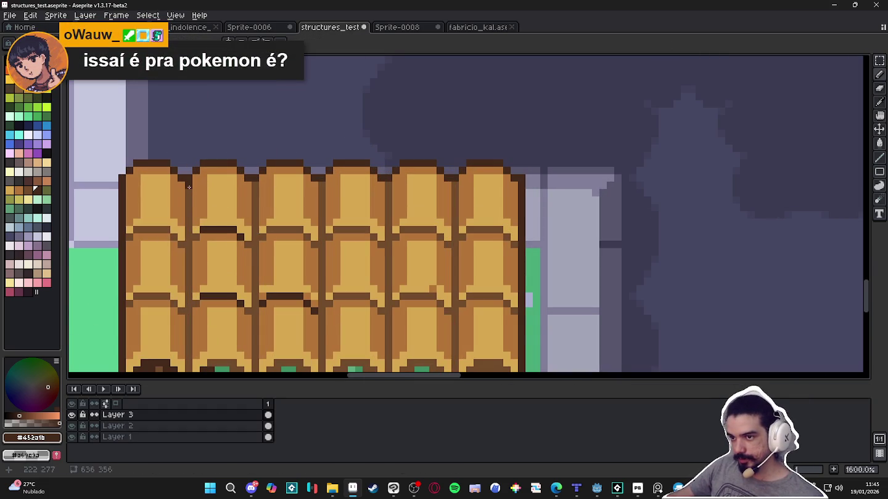
pyautogui.moveTo(252, 183); pyautogui.dragTo(254, 216)
pyautogui.click(320, 185)
pyautogui.moveTo(384, 180); pyautogui.dragTo(387, 225)
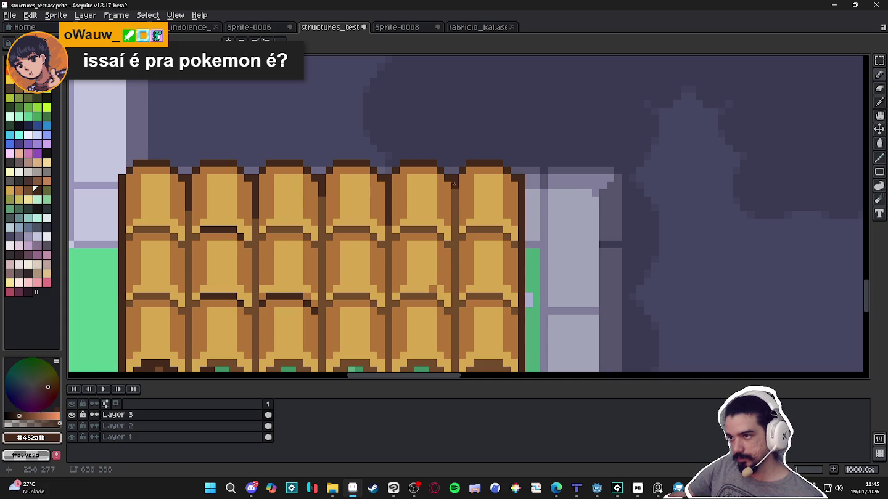
pyautogui.hotkey('ctrl', 'z')
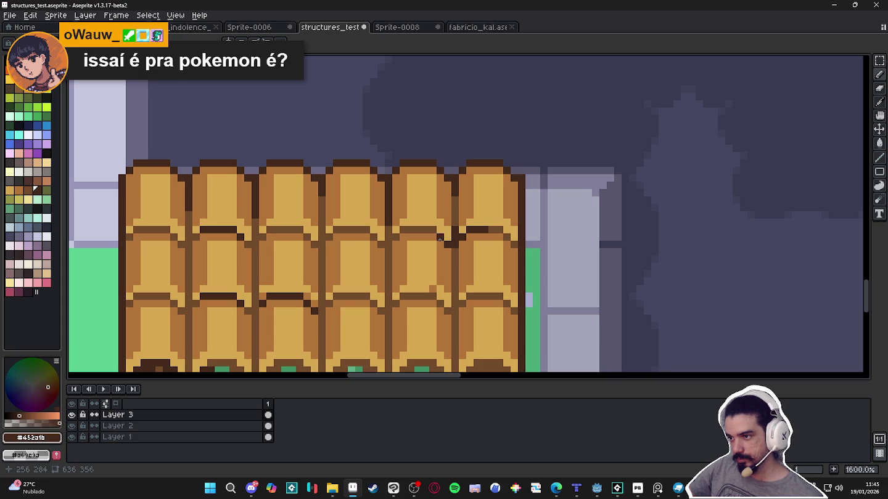
pyautogui.scroll(-6, 439, 238)
pyautogui.scroll(3, 421, 260)
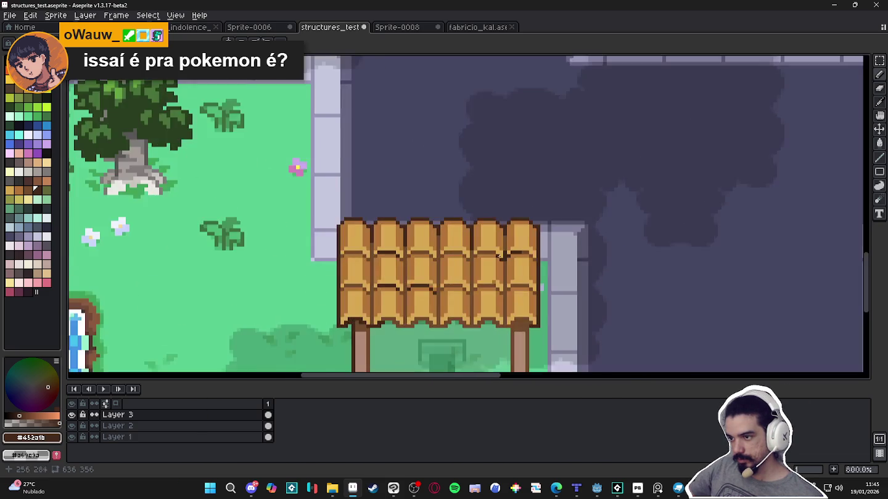
pyautogui.scroll(2, 422, 259)
pyautogui.scroll(-2, 521, 260)
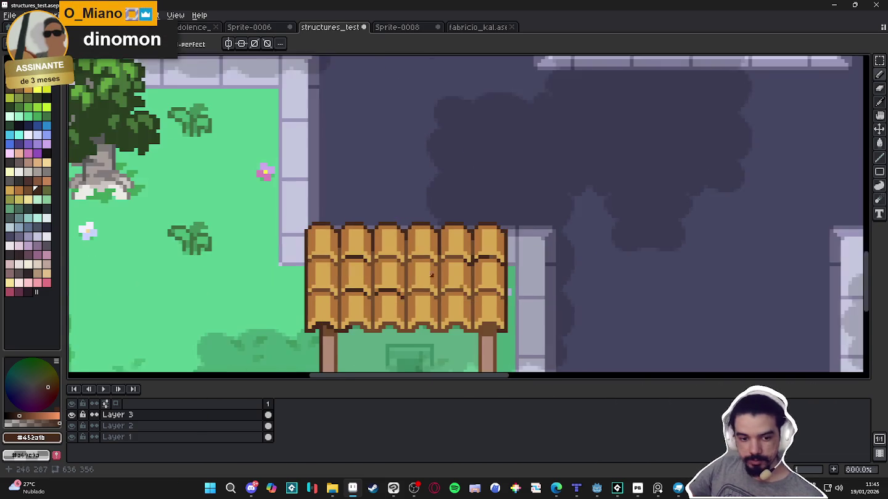
# Save the map as structures_test.aseprite
pyautogui.hotkey('ctrl', 's')
pyautogui.scroll(-2, 413, 222)
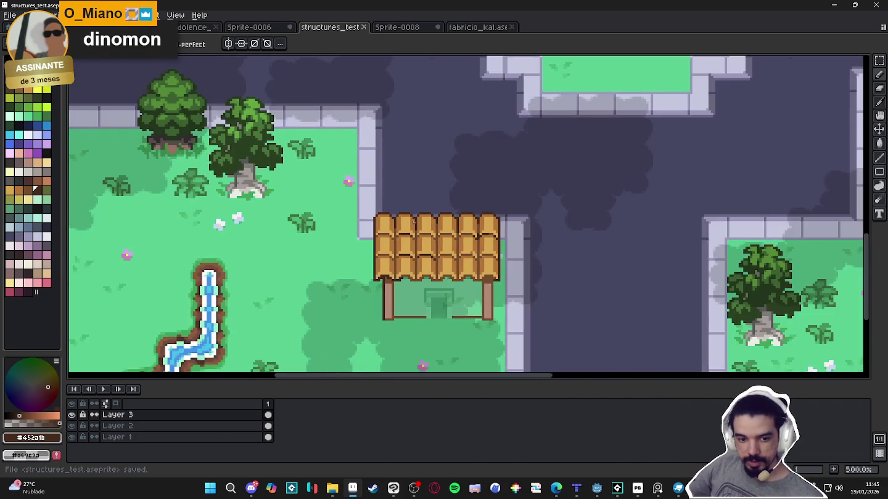
pyautogui.scroll(-1, 413, 222)
pyautogui.scroll(5, 367, 241)
pyautogui.scroll(3, 342, 226)
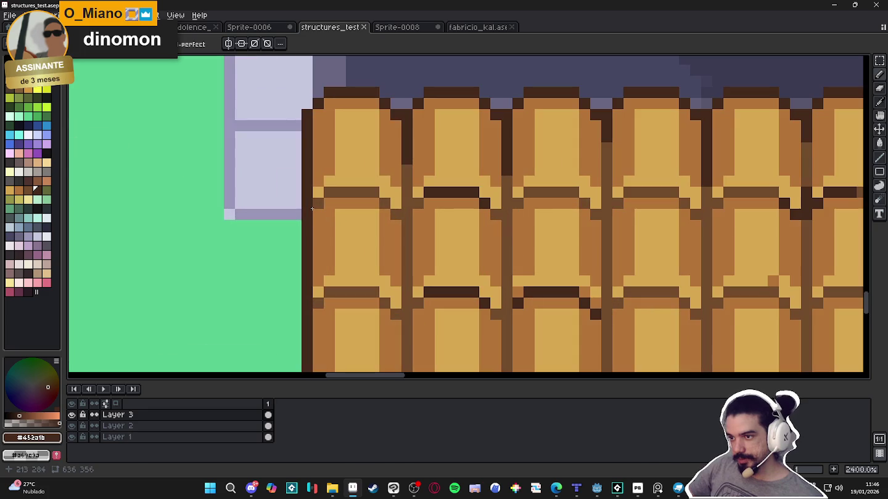
pyautogui.scroll(-4, 351, 193)
pyautogui.scroll(-1, 370, 204)
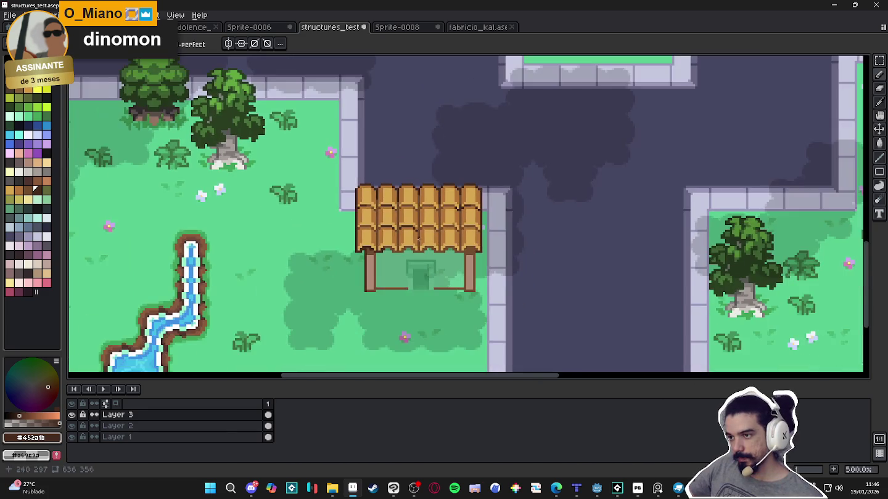
pyautogui.scroll(4, 431, 221)
pyautogui.scroll(2, 484, 239)
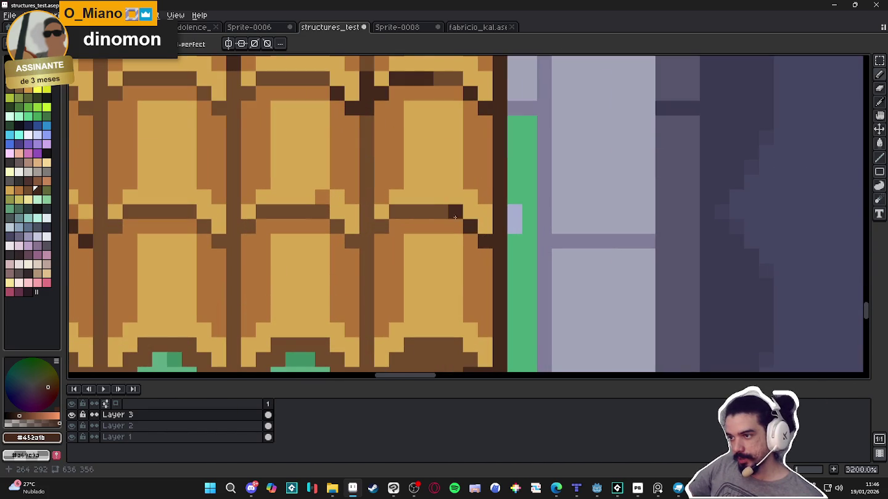
# Darken two pixels along the roof's bottom edge
pyautogui.scroll(-5, 453, 228)
pyautogui.scroll(4, 443, 262)
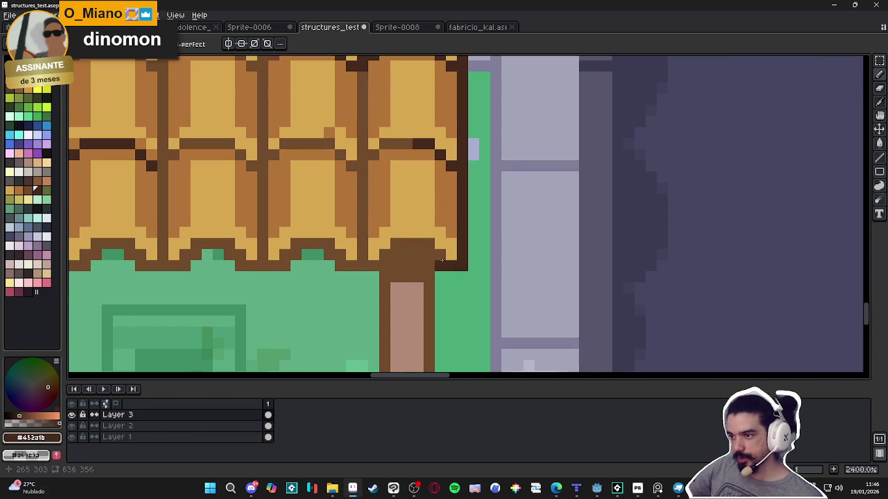
pyautogui.click(419, 241)
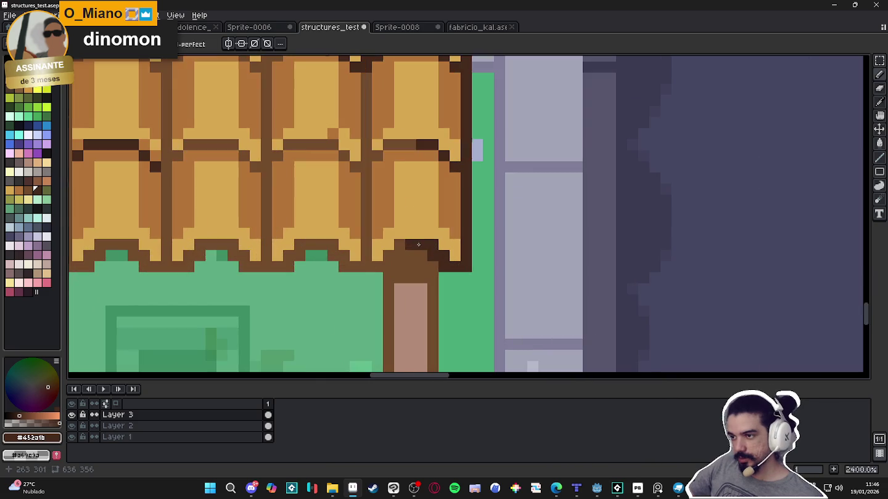
pyautogui.click(400, 244)
pyautogui.scroll(-5, 401, 247)
pyautogui.scroll(-1, 341, 262)
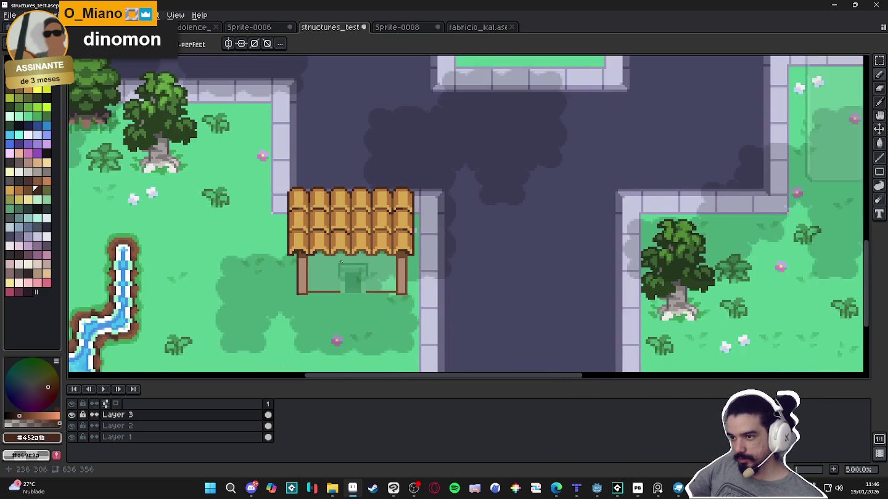
pyautogui.scroll(-1, 341, 262)
pyautogui.scroll(-1, 370, 233)
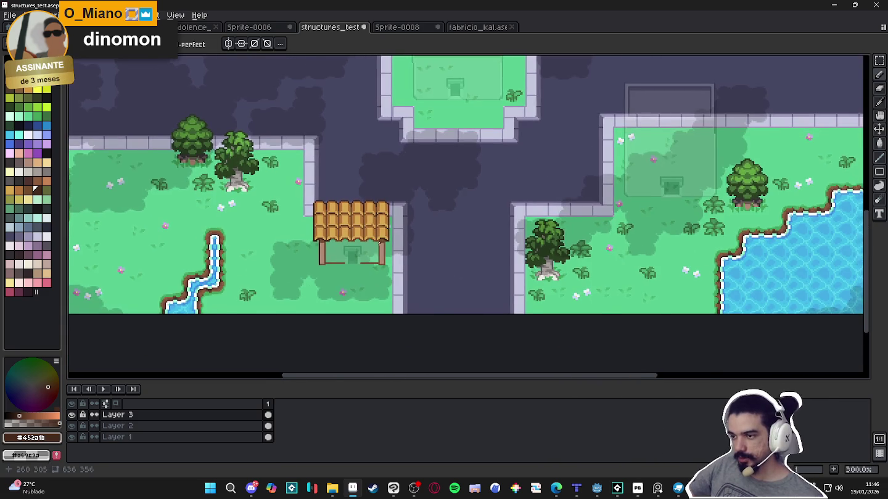
pyautogui.scroll(-1, 379, 258)
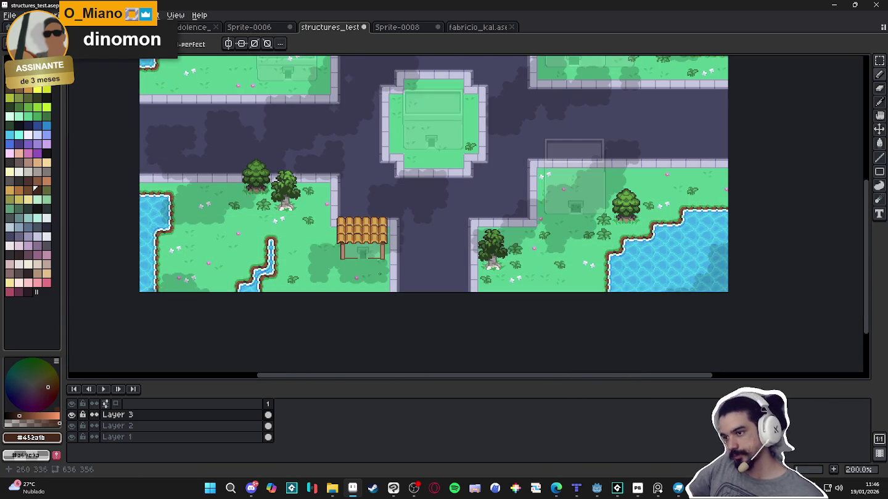
pyautogui.scroll(4, 373, 262)
pyautogui.scroll(2, 351, 241)
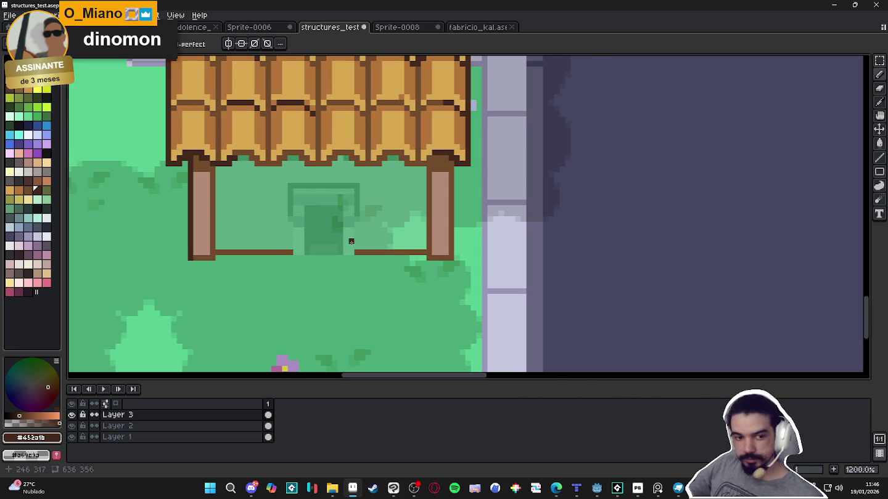
pyautogui.scroll(-1, 350, 237)
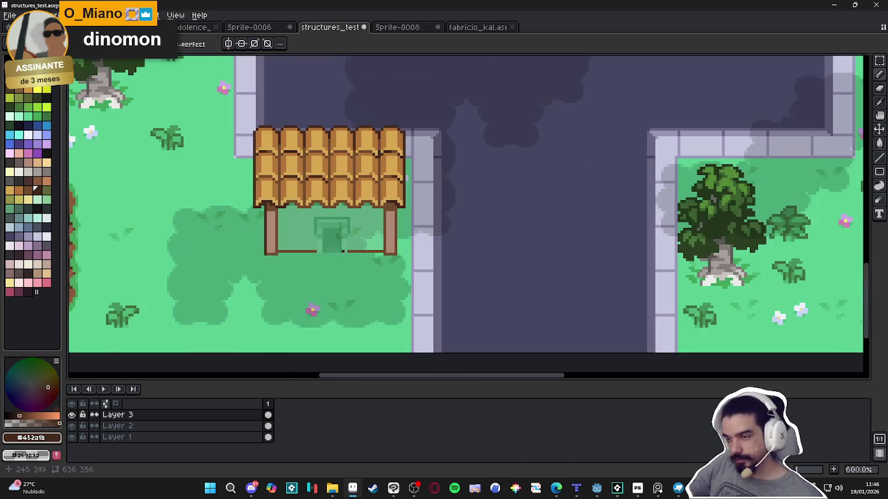
pyautogui.scroll(-1, 344, 222)
pyautogui.scroll(3, 382, 212)
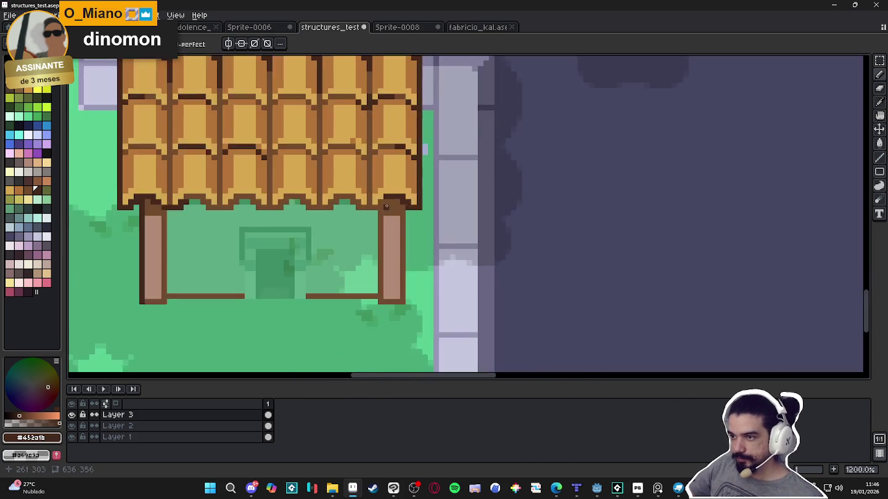
pyautogui.scroll(1, 382, 204)
# Shade where the right post meets the roof, then save the map
pyautogui.moveTo(379, 203); pyautogui.dragTo(378, 215)
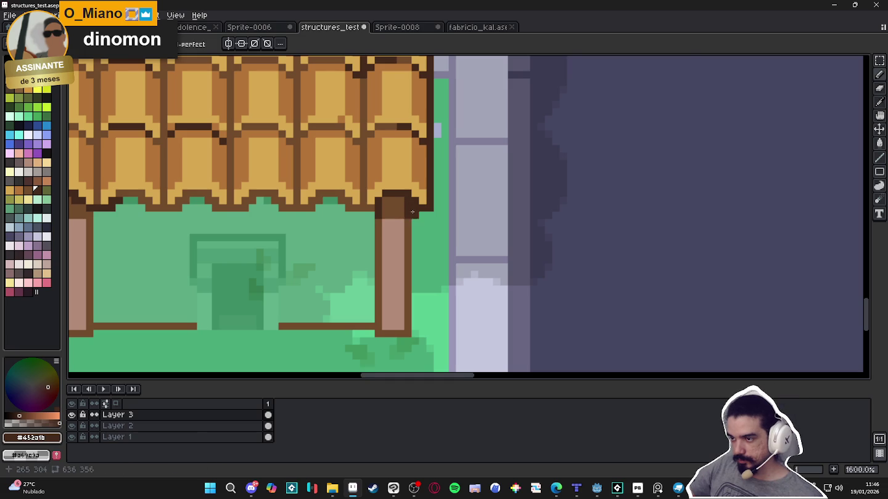
pyautogui.scroll(-3, 410, 209)
pyautogui.scroll(3, 404, 224)
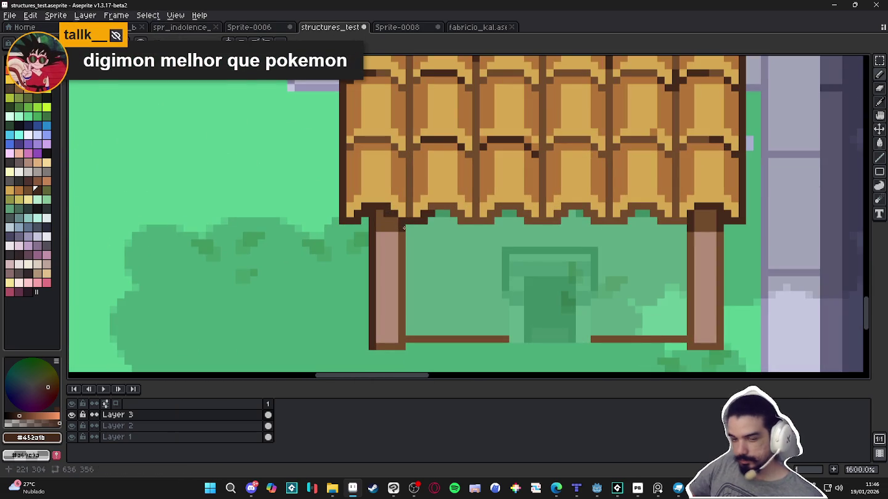
pyautogui.scroll(-3, 404, 228)
pyautogui.hotkey('ctrl', 's')
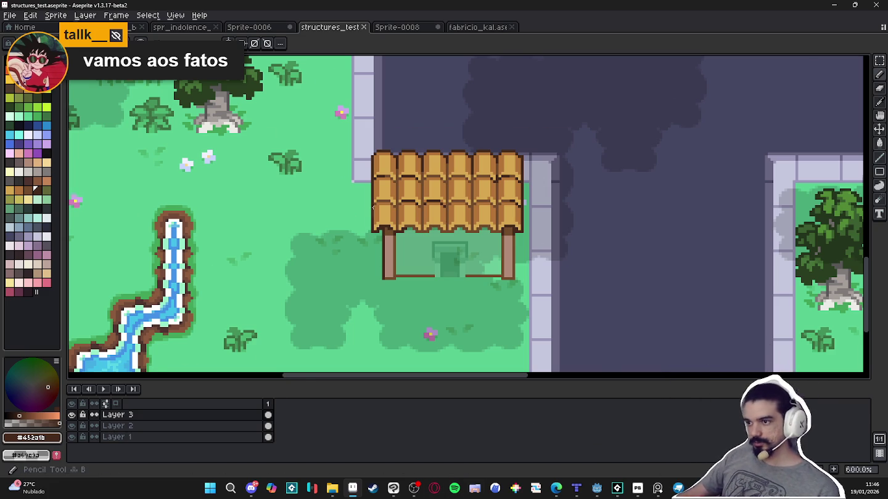
# Eyedrop the roof's darker tan, then the light tan #d6a851, from the tiles
pyautogui.scroll(4, 375, 205)
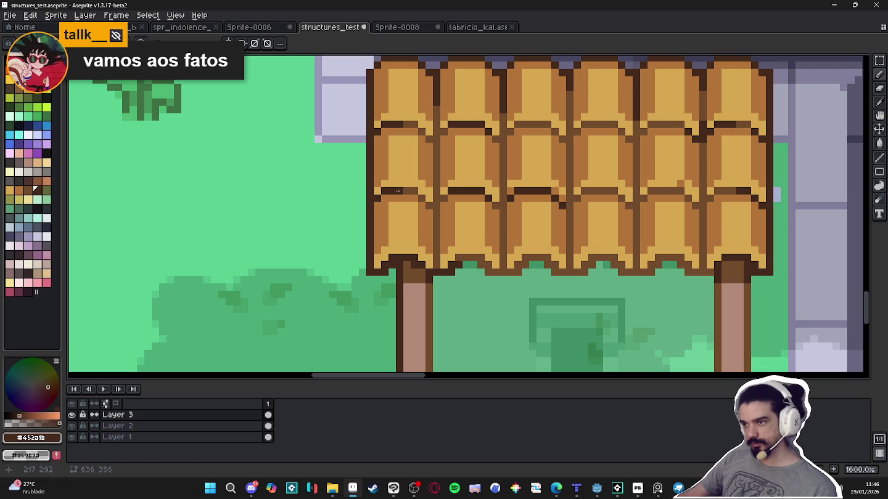
pyautogui.scroll(-1, 398, 191)
pyautogui.scroll(-2, 419, 194)
pyautogui.scroll(-2, 444, 199)
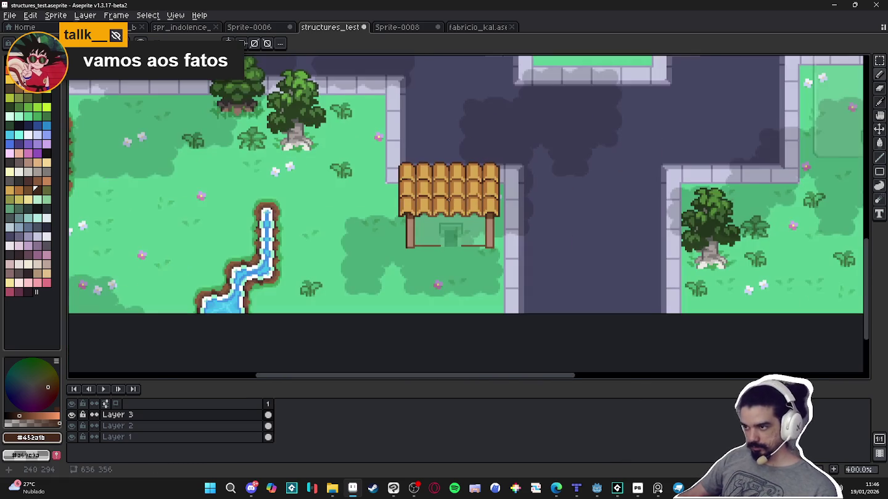
pyautogui.scroll(5, 421, 204)
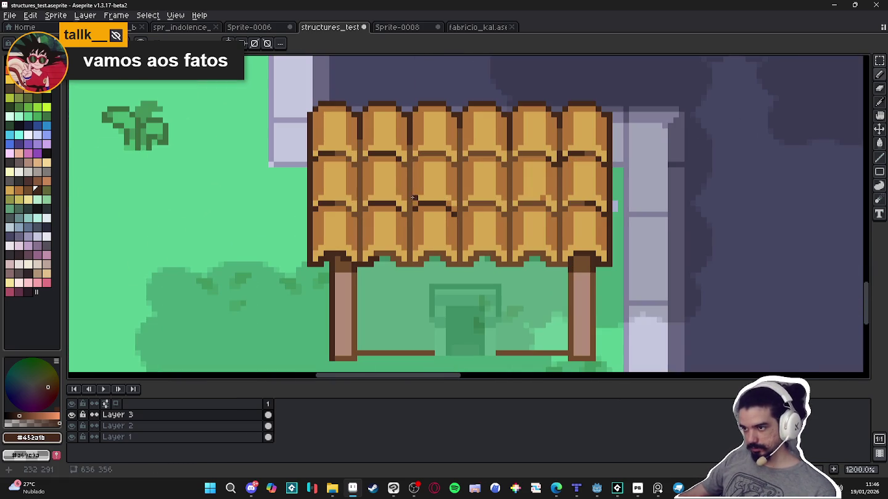
pyautogui.keyDown('alt'); pyautogui.click(418, 193); pyautogui.keyUp('alt')
pyautogui.keyDown('alt'); pyautogui.click(417, 196); pyautogui.keyUp('alt')
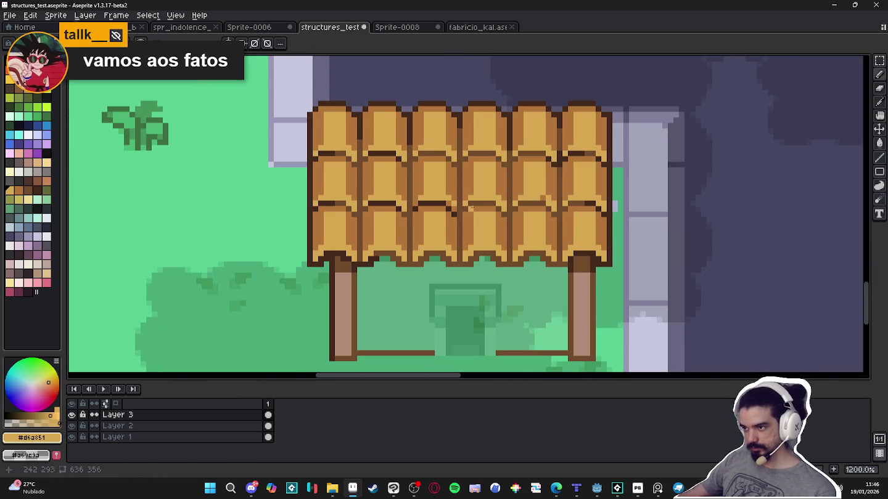
pyautogui.scroll(-3, 475, 206)
pyautogui.scroll(4, 505, 205)
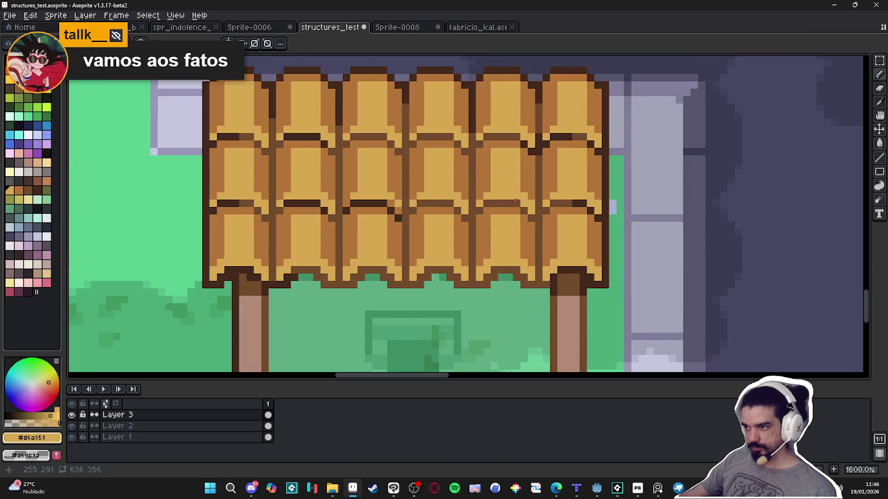
pyautogui.scroll(-4, 612, 206)
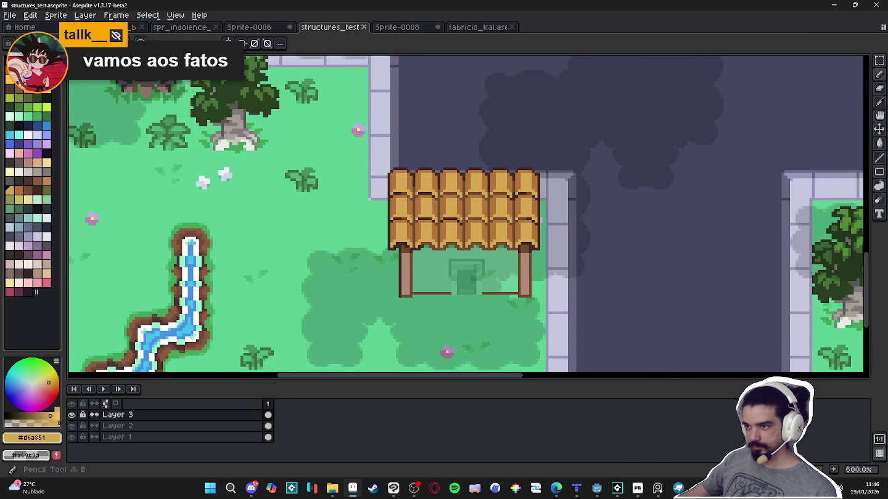
pyautogui.scroll(6, 397, 205)
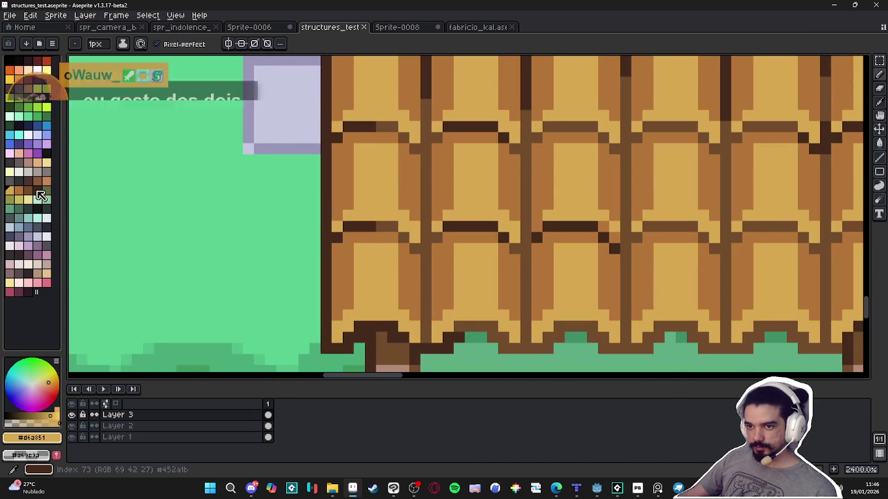
# Try a pale palette colour 59 highlight along a roof tile, then undo it
pyautogui.click(47, 163)
pyautogui.moveTo(357, 215); pyautogui.dragTo(394, 216)
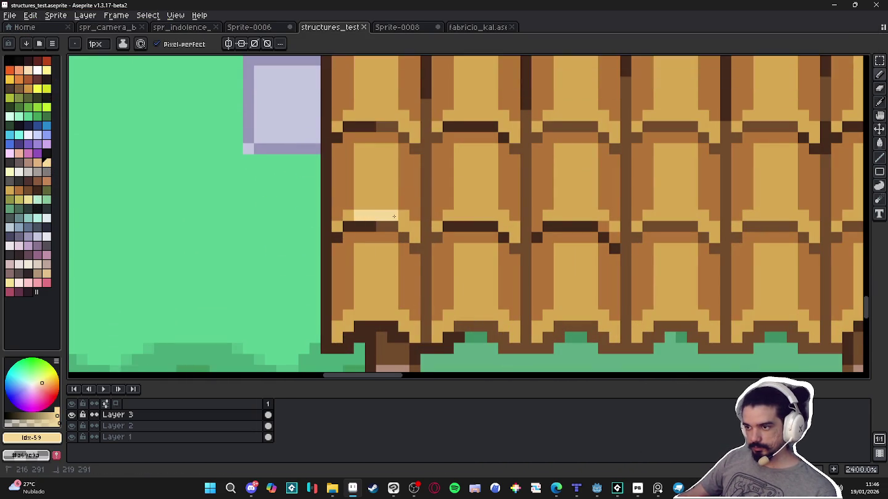
pyautogui.scroll(-6, 404, 227)
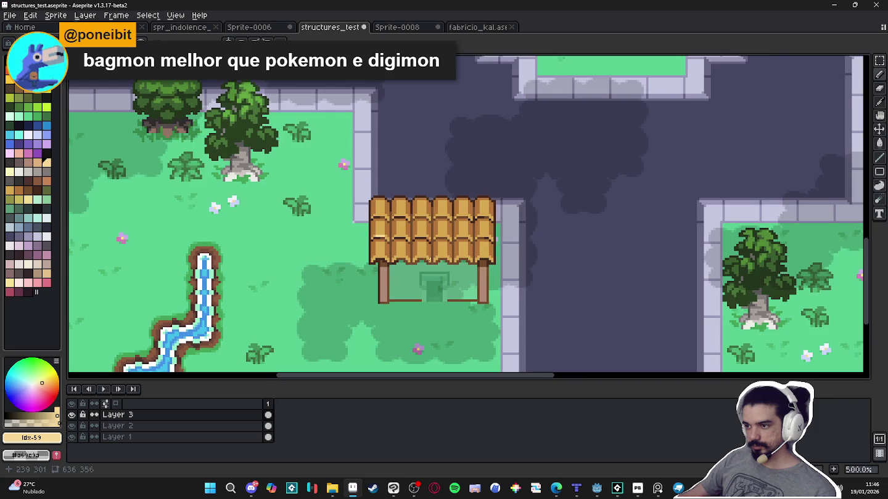
pyautogui.hotkey('ctrl', 'z')
pyautogui.scroll(-1, 443, 262)
pyautogui.scroll(-1, 441, 271)
pyautogui.scroll(2, 438, 272)
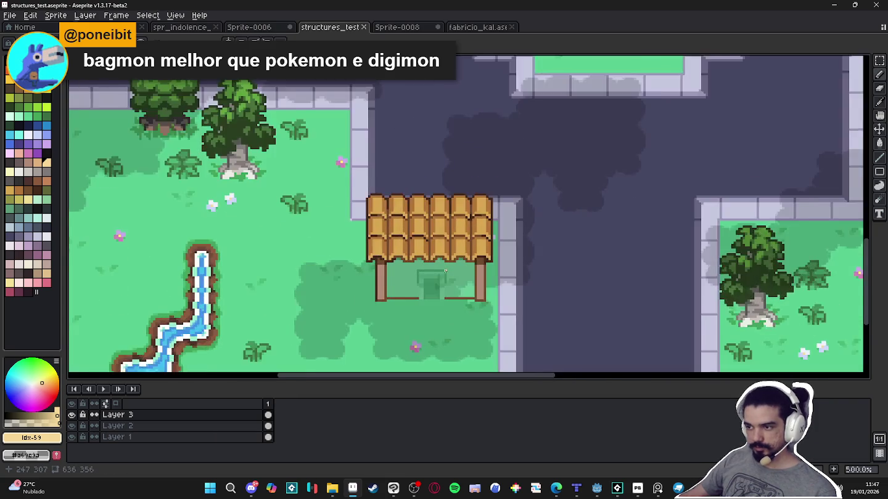
pyautogui.scroll(1, 434, 273)
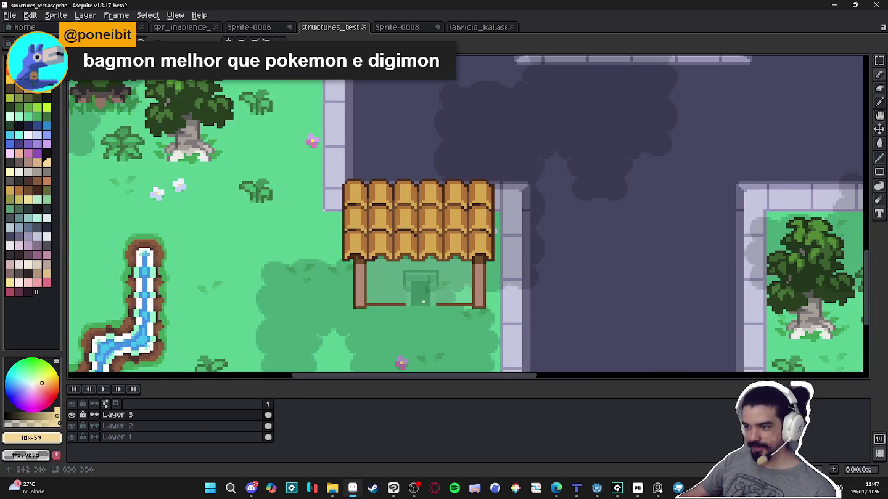
pyautogui.scroll(4, 424, 302)
# Sample the rail's dark brown, start a line across the door gap, and save
pyautogui.keyDown('alt'); pyautogui.click(444, 300); pyautogui.keyUp('alt')
pyautogui.moveTo(444, 300)
pyautogui.mouseDown()
pyautogui.moveTo(392, 300)
pyautogui.moveTo(444, 302)
pyautogui.mouseUp()
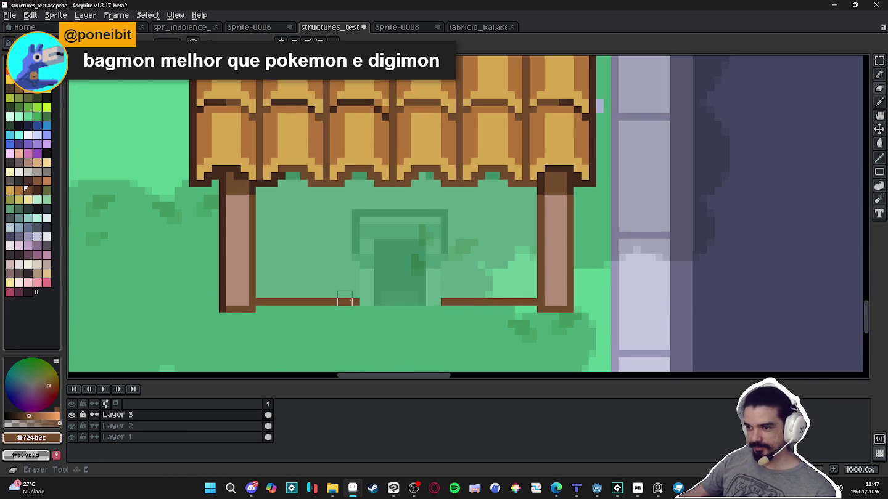
pyautogui.press('b')
pyautogui.scroll(-5, 473, 360)
pyautogui.scroll(-2, 440, 317)
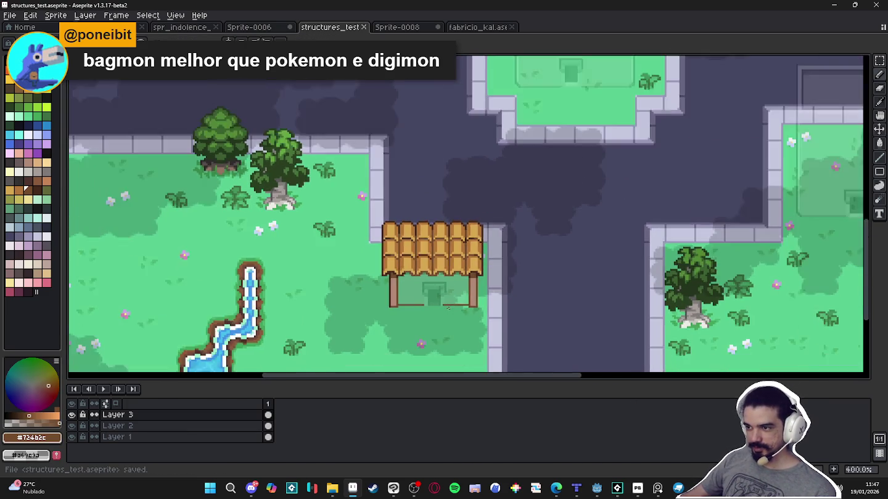
pyautogui.scroll(-1, 444, 315)
pyautogui.hotkey('ctrl', 's')
pyautogui.scroll(2, 447, 307)
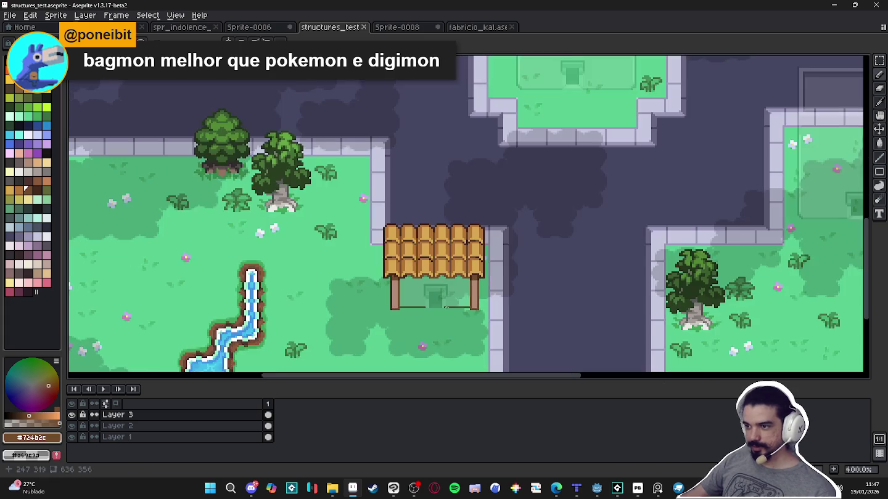
pyautogui.scroll(5, 443, 307)
# Draw the #724b2c brown rail across the door gap to close it
pyautogui.press('b')
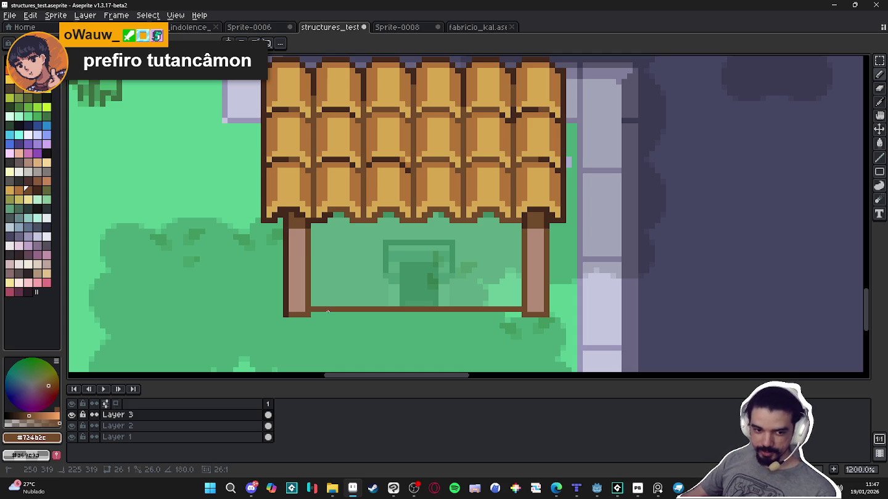
pyautogui.moveTo(327, 312); pyautogui.dragTo(328, 312)
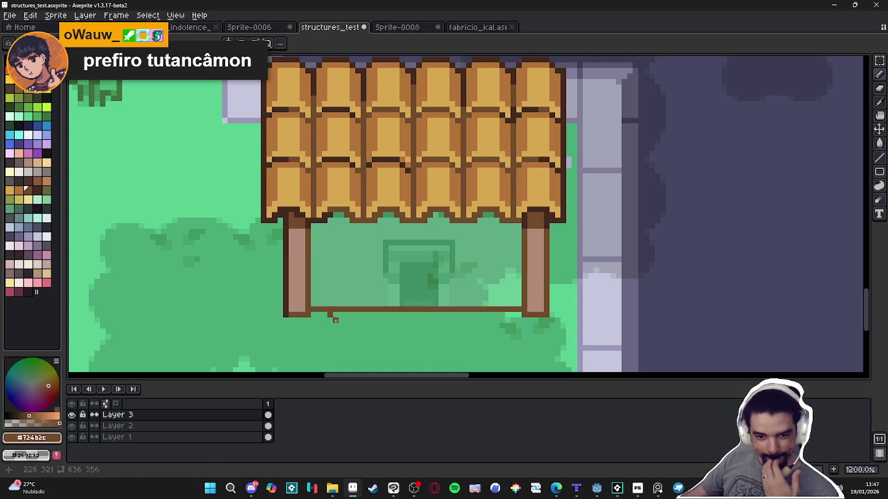
pyautogui.press('b')
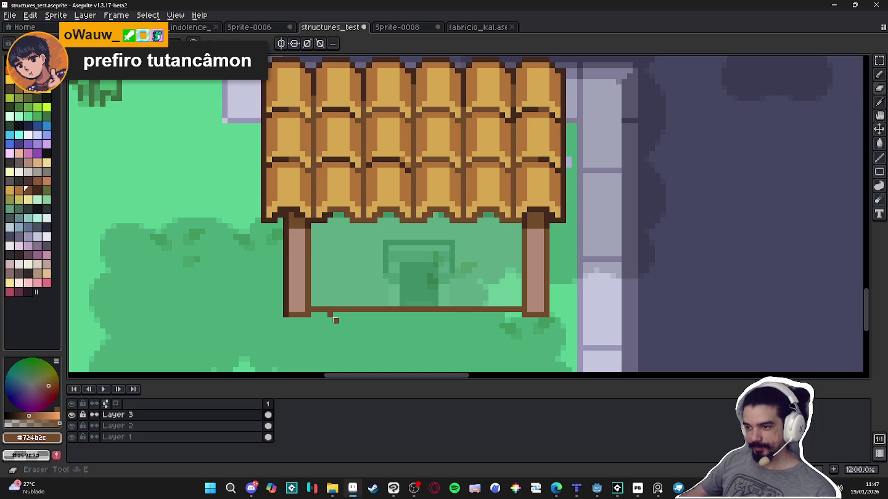
# Sample the grass green and rail brown, then choose pale cream palette colour 59
pyautogui.press('i')
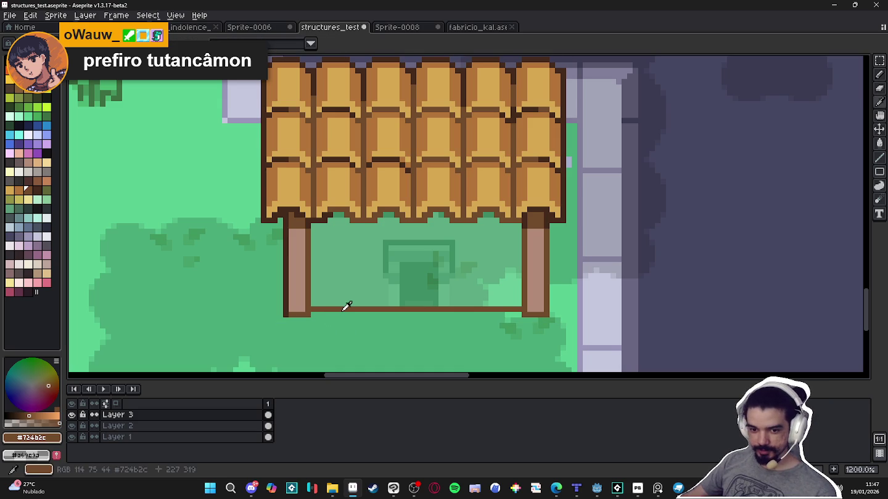
pyautogui.click(342, 308)
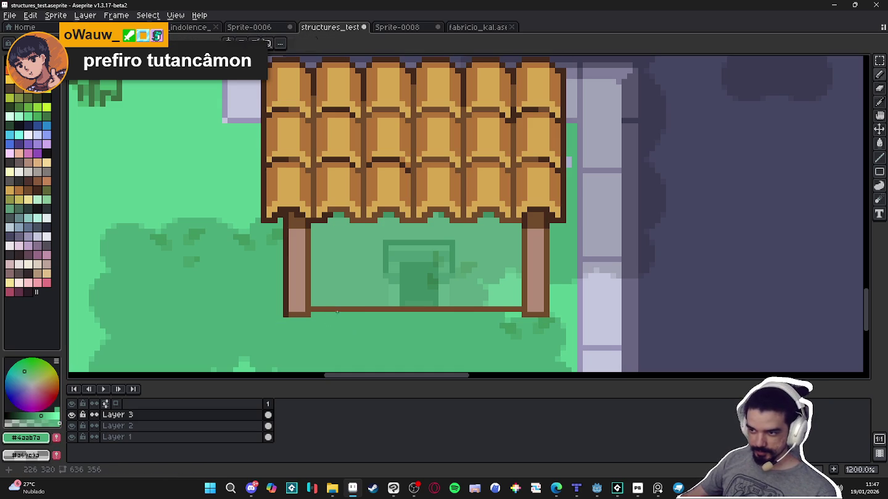
pyautogui.click(337, 311)
pyautogui.press('b')
pyautogui.scroll(-3, 338, 310)
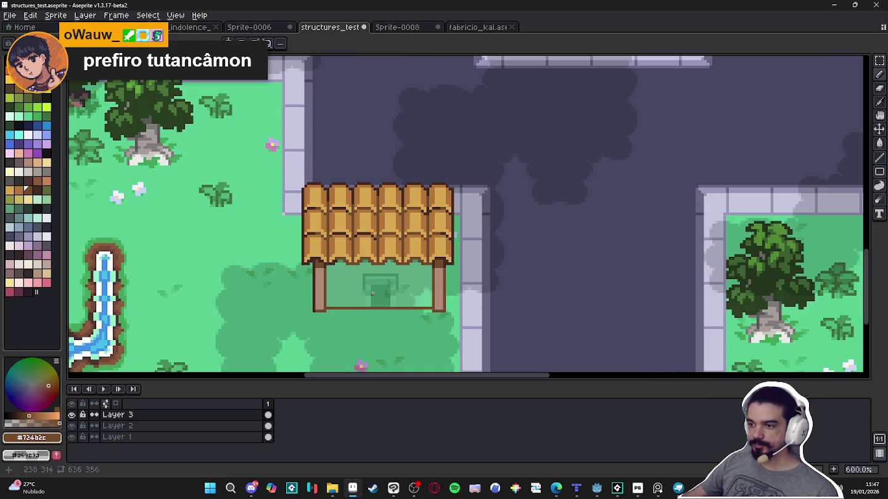
pyautogui.click(46, 163)
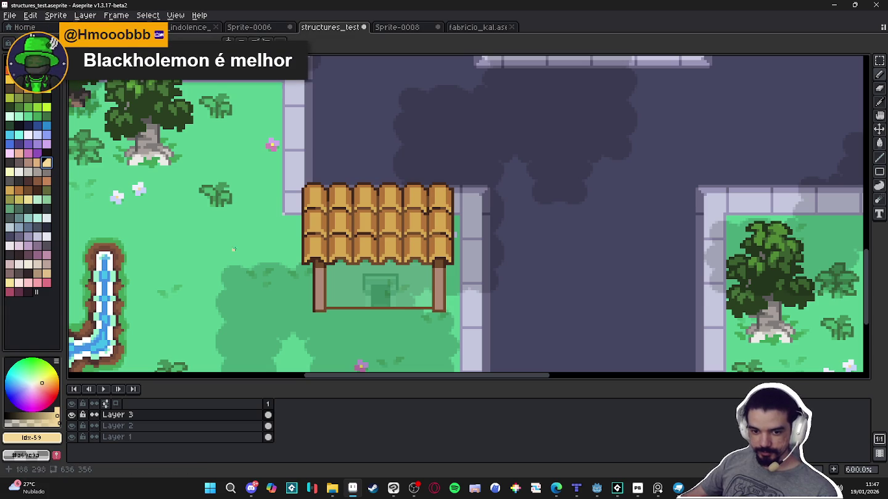
# Bucket-fill the area under the pavilion roof with the pale tan
pyautogui.press('g')
pyautogui.click(373, 291)
pyautogui.scroll(-1, 373, 291)
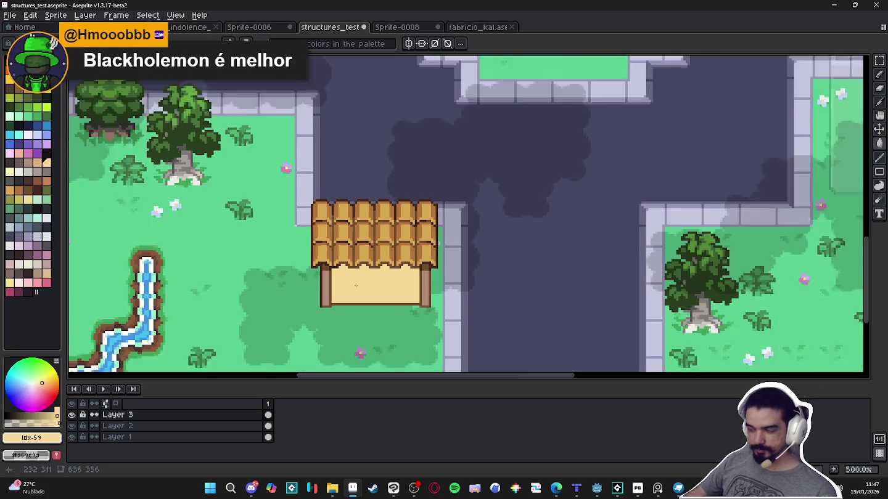
pyautogui.scroll(-1, 348, 284)
pyautogui.scroll(-1, 347, 283)
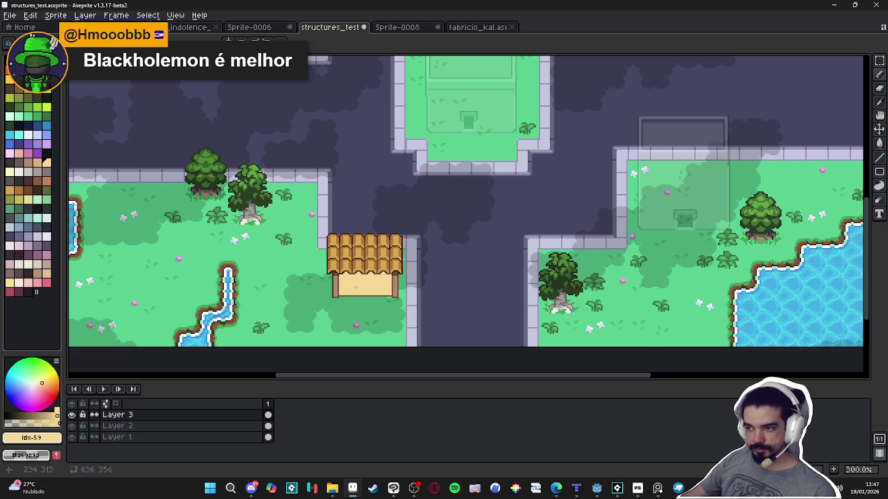
pyautogui.scroll(3, 356, 288)
pyautogui.scroll(1, 346, 297)
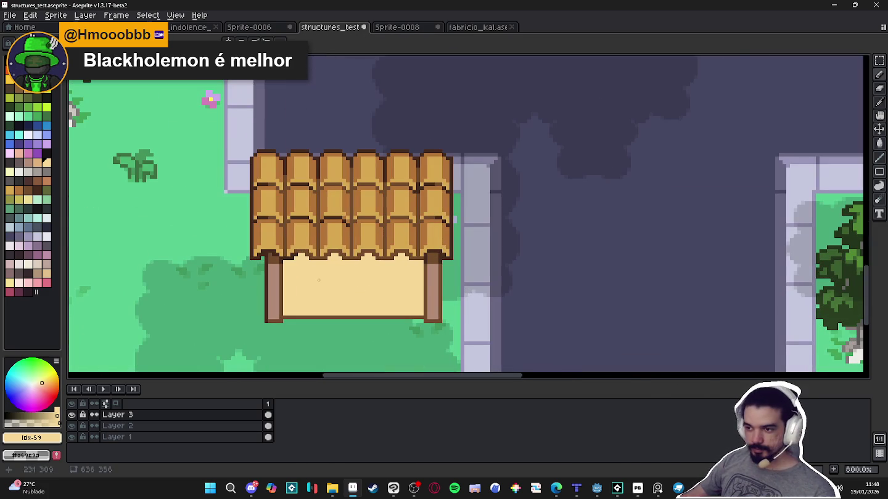
pyautogui.scroll(-4, 305, 283)
pyautogui.scroll(-1, 341, 287)
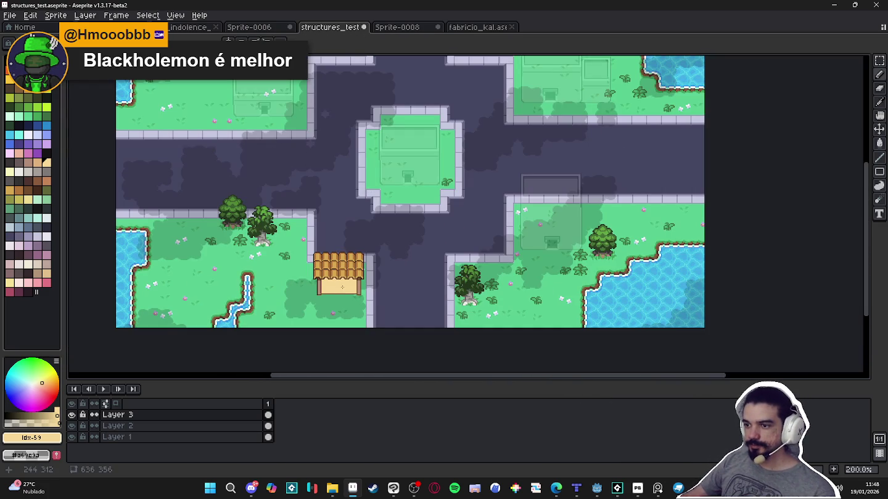
pyautogui.scroll(-1, 339, 294)
pyautogui.scroll(3, 339, 293)
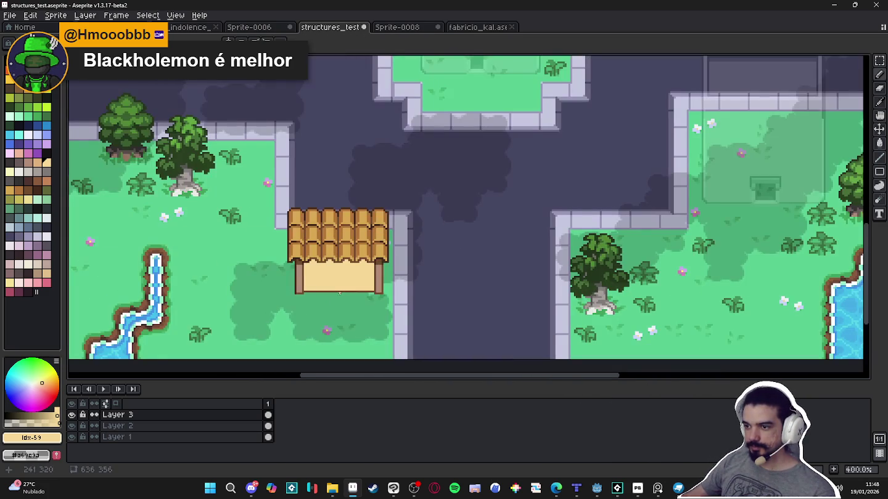
pyautogui.scroll(2, 353, 279)
pyautogui.scroll(1, 381, 280)
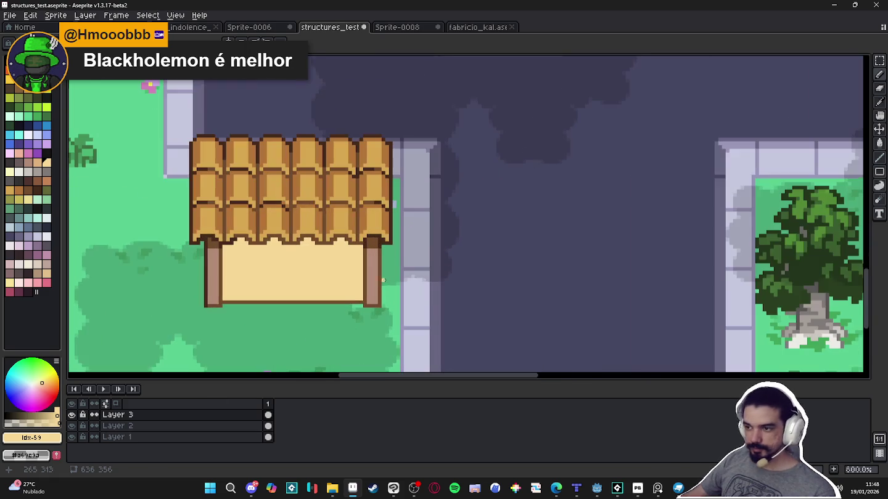
pyautogui.scroll(2, 382, 290)
pyautogui.scroll(1, 379, 312)
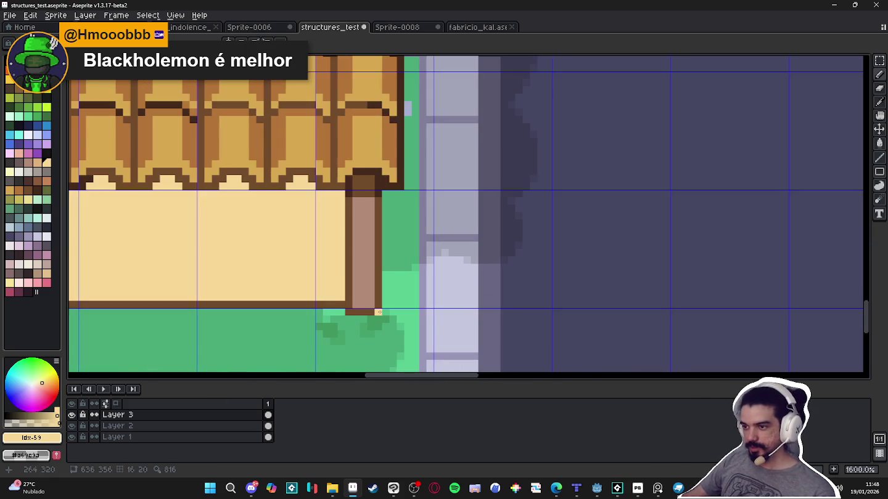
# Marquee-select the pavilion's right-hand post
pyautogui.press('m')
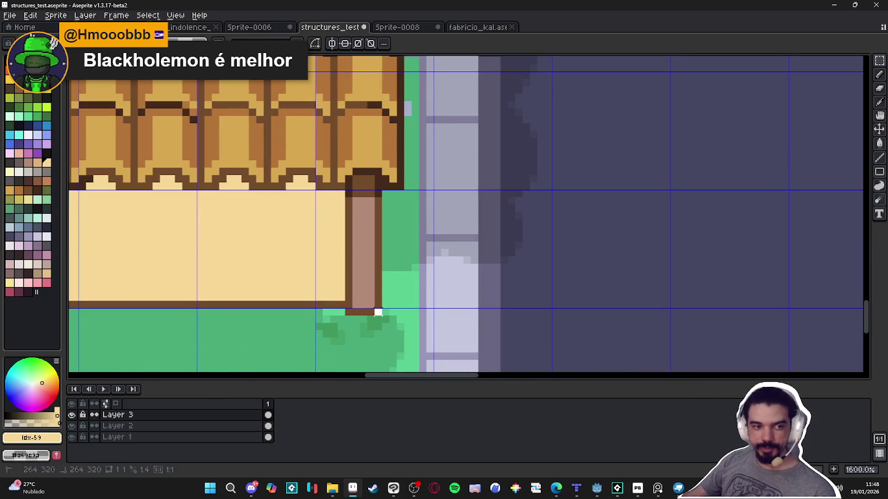
pyautogui.moveTo(374, 315); pyautogui.dragTo(346, 193)
pyautogui.scroll(3, 355, 194)
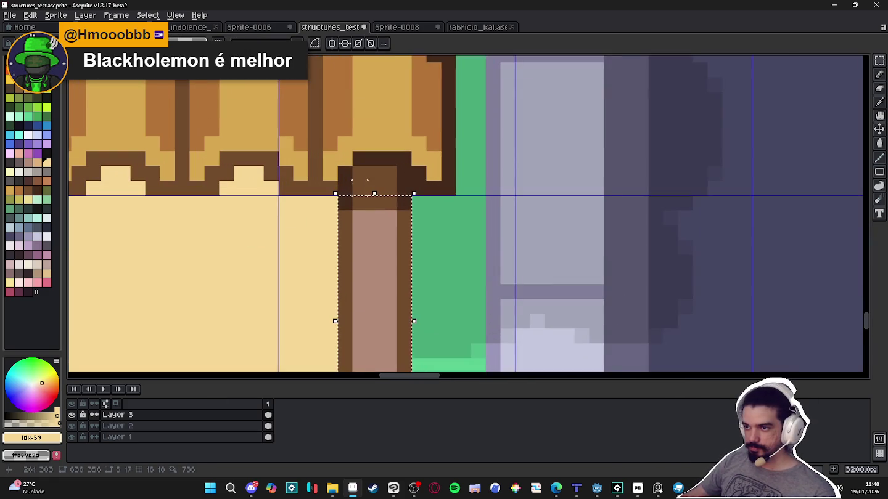
pyautogui.scroll(-10, 418, 251)
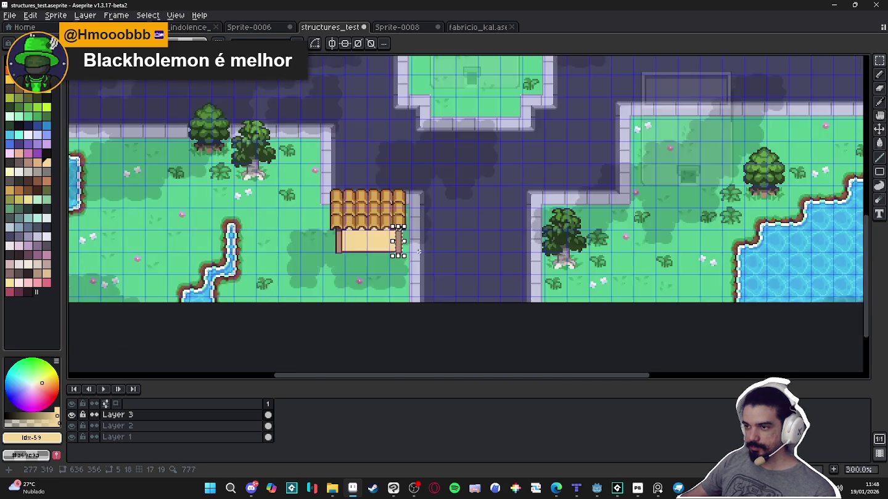
pyautogui.scroll(-1, 418, 251)
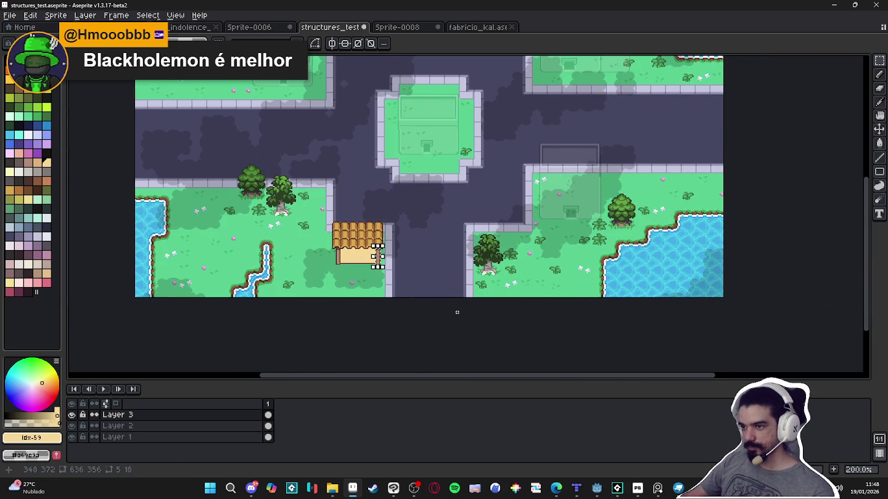
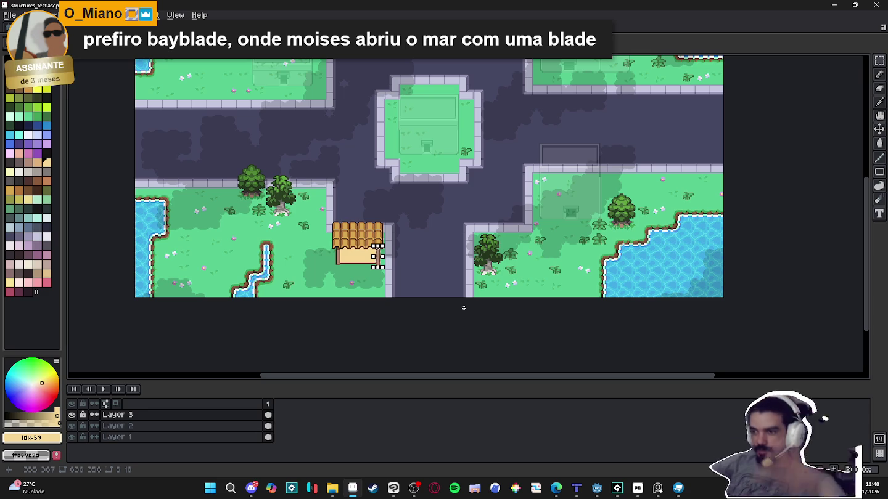
# Marquee-select the roof tile at the house's right edge, extending over the door column
pyautogui.hotkey('ctrl', 'd')
pyautogui.scroll(4, 316, 259)
pyautogui.scroll(1, 316, 258)
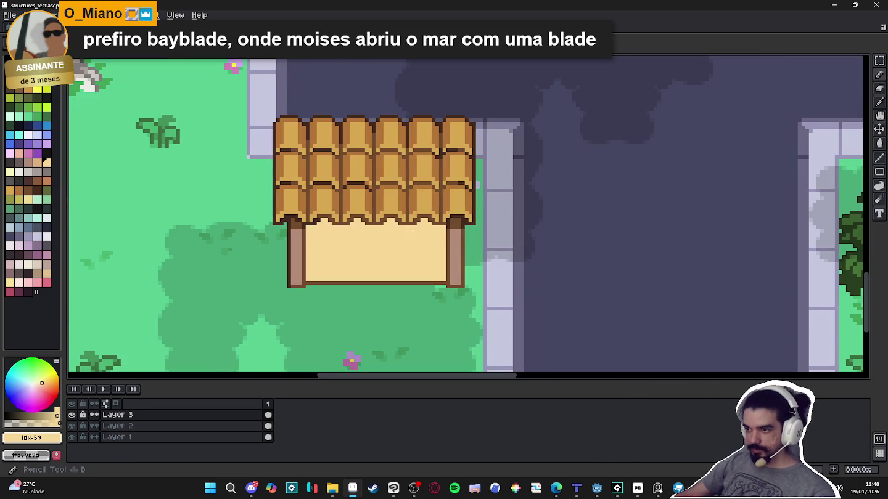
pyautogui.scroll(-3, 370, 234)
pyautogui.scroll(5, 457, 227)
pyautogui.moveTo(456, 227)
pyautogui.mouseDown()
pyautogui.moveTo(413, 248)
pyautogui.moveTo(399, 217)
pyautogui.mouseUp()
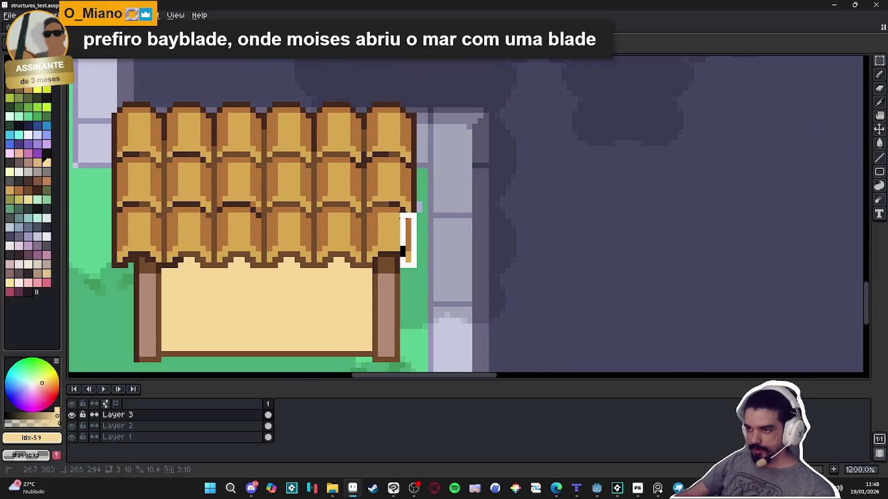
pyautogui.scroll(3, 347, 280)
pyautogui.moveTo(389, 259); pyautogui.dragTo(377, 140)
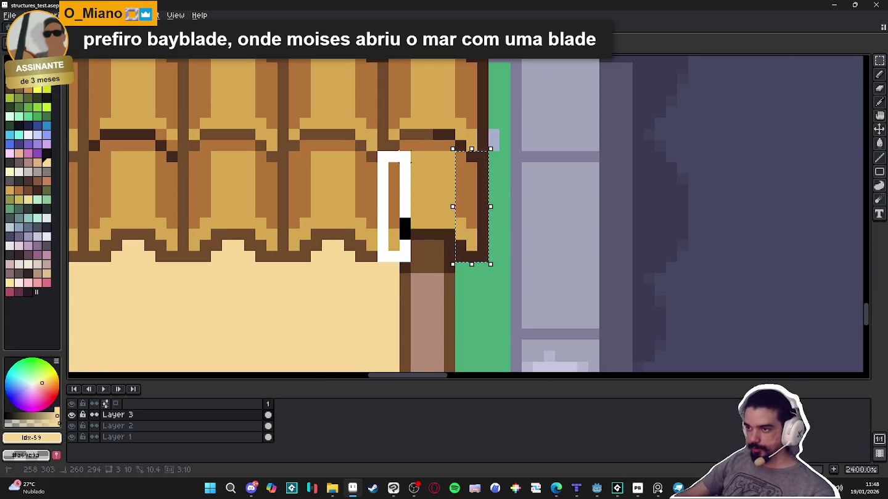
pyautogui.scroll(3, 402, 247)
pyautogui.moveTo(404, 248); pyautogui.dragTo(413, 108)
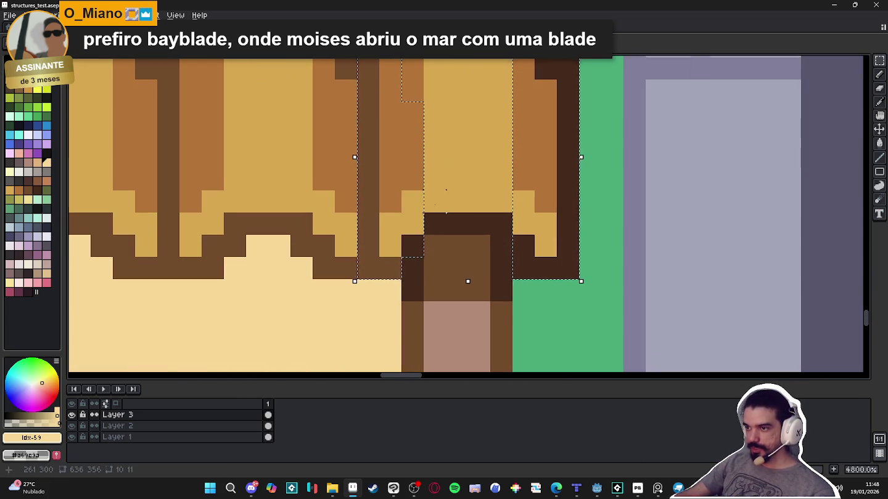
pyautogui.scroll(2, 435, 205)
pyautogui.moveTo(435, 229); pyautogui.dragTo(524, 231)
pyautogui.scroll(-5, 524, 230)
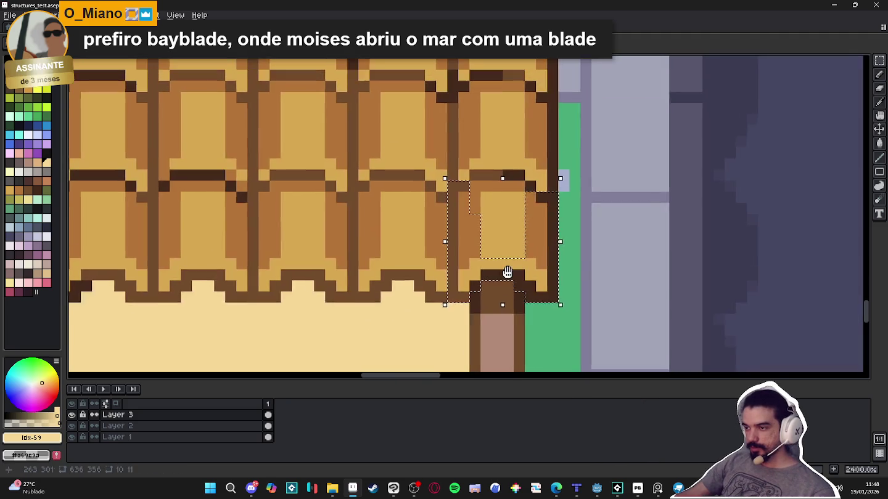
pyautogui.scroll(2, 504, 258)
pyautogui.moveTo(484, 180); pyautogui.dragTo(545, 303)
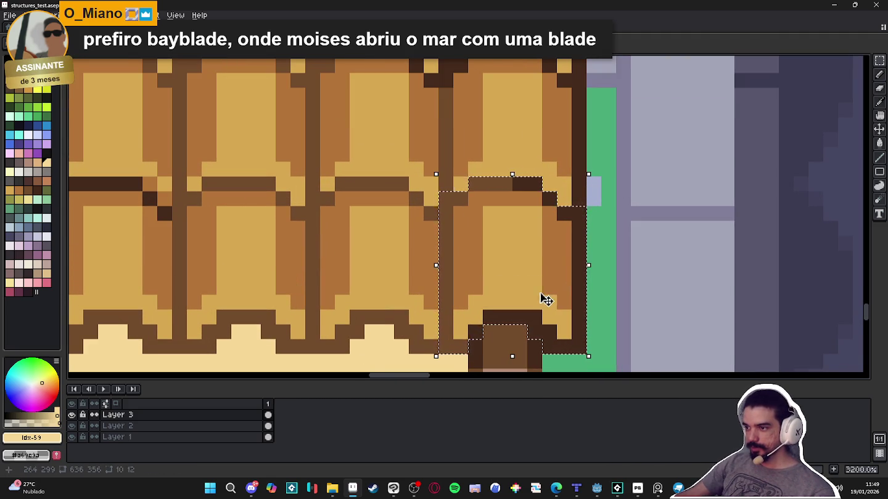
pyautogui.scroll(-3, 545, 302)
# Move the selected roof tile onto the road, scale it to 50%, and pick its dark brown
pyautogui.moveTo(452, 289); pyautogui.dragTo(663, 268)
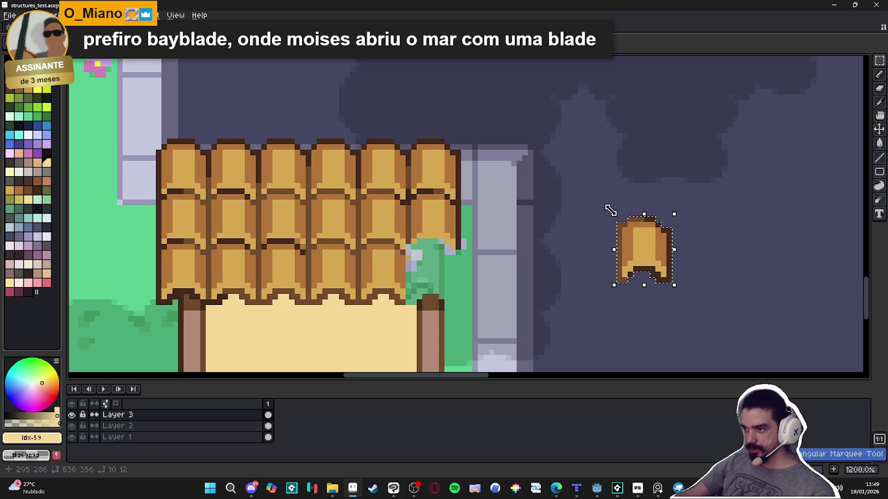
pyautogui.moveTo(614, 212); pyautogui.dragTo(638, 244)
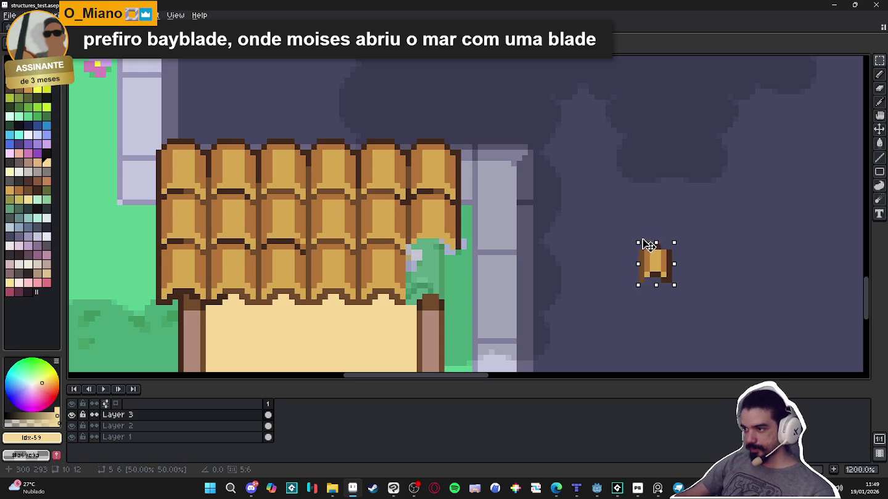
pyautogui.press('Return')
pyautogui.keyDown('alt'); pyautogui.click(646, 281); pyautogui.keyUp('alt')
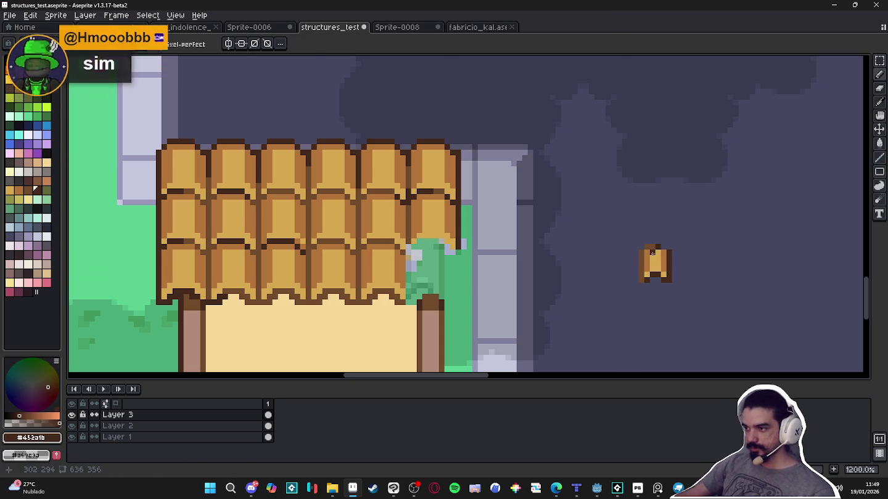
# Draw dark brown along the small tile's left edge and save the file
pyautogui.moveTo(641, 252)
pyautogui.mouseDown()
pyautogui.moveTo(641, 280)
pyautogui.moveTo(626, 289)
pyautogui.mouseUp()
pyautogui.scroll(-2, 664, 247)
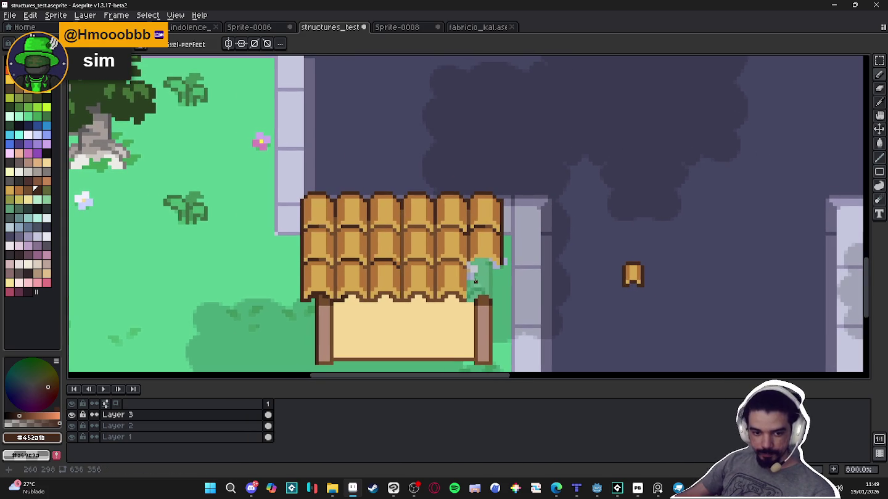
pyautogui.hotkey('ctrl', 's')
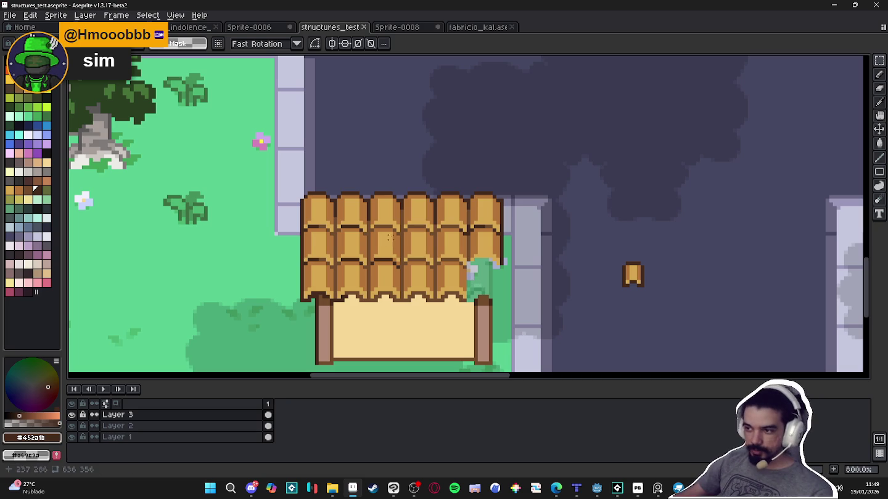
# Delete the house's roof pixels and the leftover strip along the roof edge
pyautogui.moveTo(283, 191); pyautogui.dragTo(517, 290)
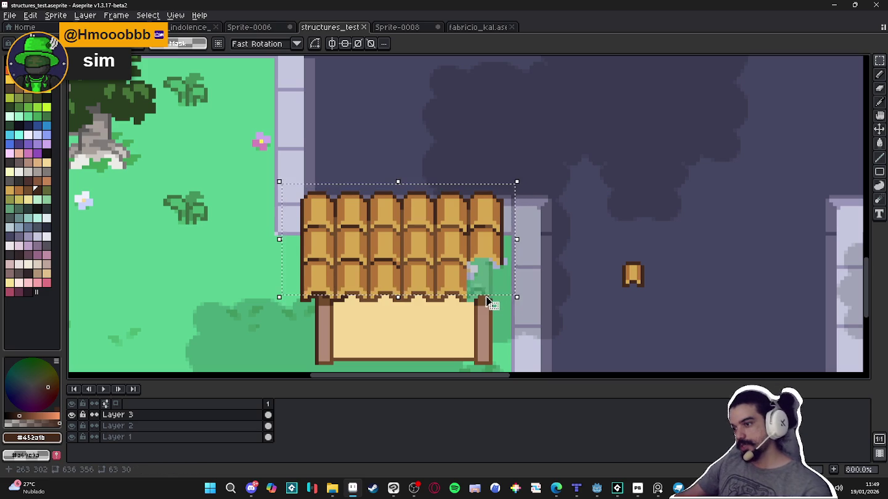
pyautogui.press('Delete')
pyautogui.scroll(2, 475, 301)
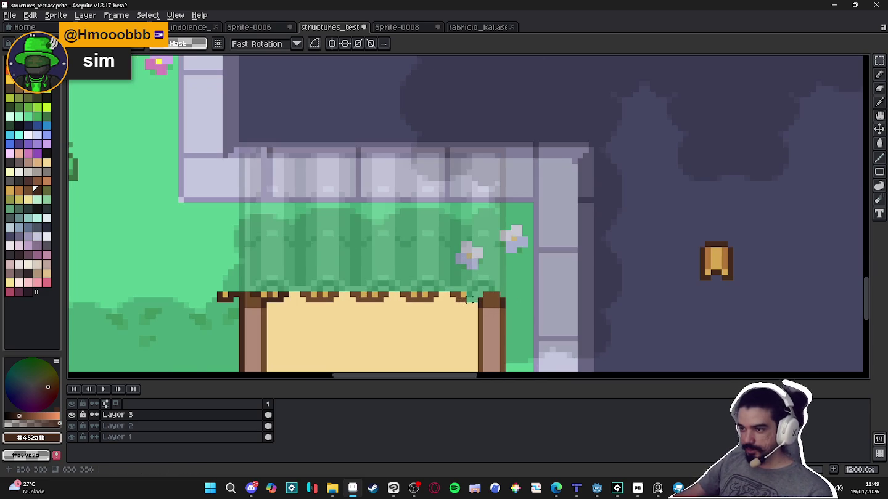
pyautogui.moveTo(472, 301); pyautogui.dragTo(269, 287)
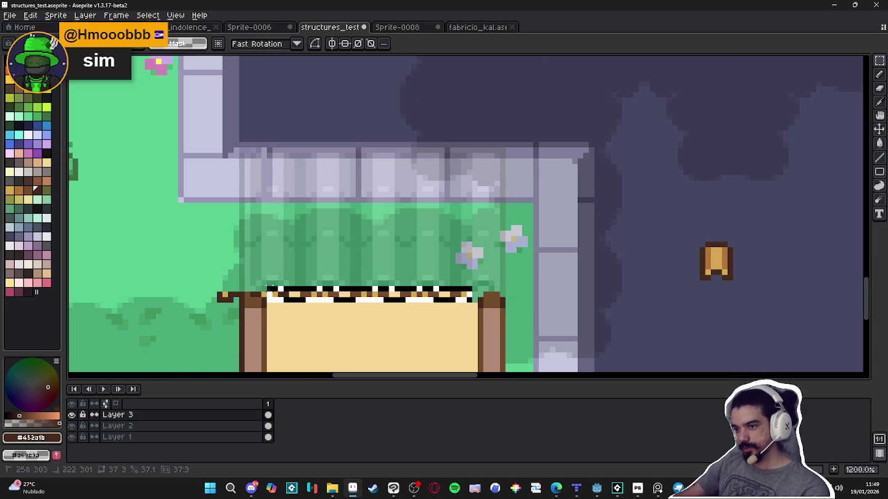
pyautogui.press('Delete')
pyautogui.scroll(3, 269, 288)
# Recolour the yellow post-top pixel medium brown and erase the dark pixels left of the post
pyautogui.press('alt')
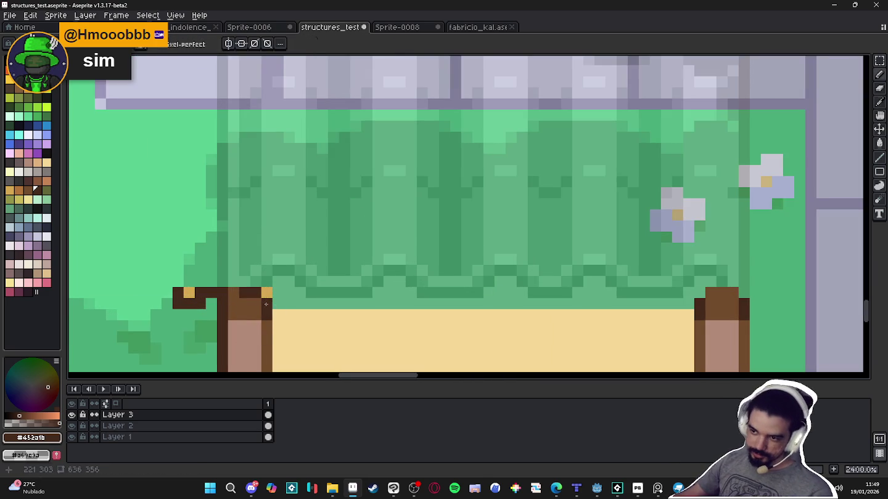
pyautogui.keyDown('alt'); pyautogui.click(246, 302); pyautogui.keyUp('alt')
pyautogui.click(266, 293)
pyautogui.press('e')
pyautogui.moveTo(206, 298)
pyautogui.mouseDown()
pyautogui.moveTo(179, 299)
pyautogui.moveTo(396, 273)
pyautogui.mouseUp()
pyautogui.scroll(-2, 185, 299)
pyautogui.scroll(-1, 203, 302)
pyautogui.scroll(1, 689, 271)
pyautogui.press('m')
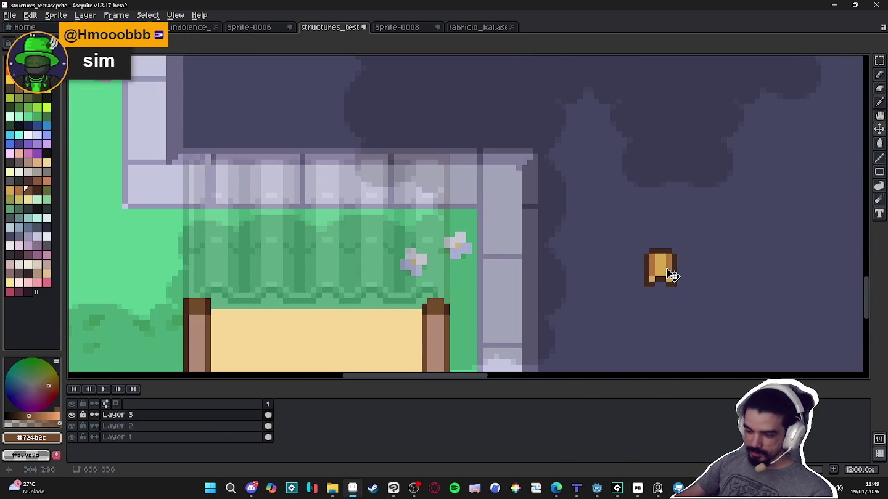
pyautogui.scroll(-4, 670, 274)
pyautogui.scroll(2, 667, 275)
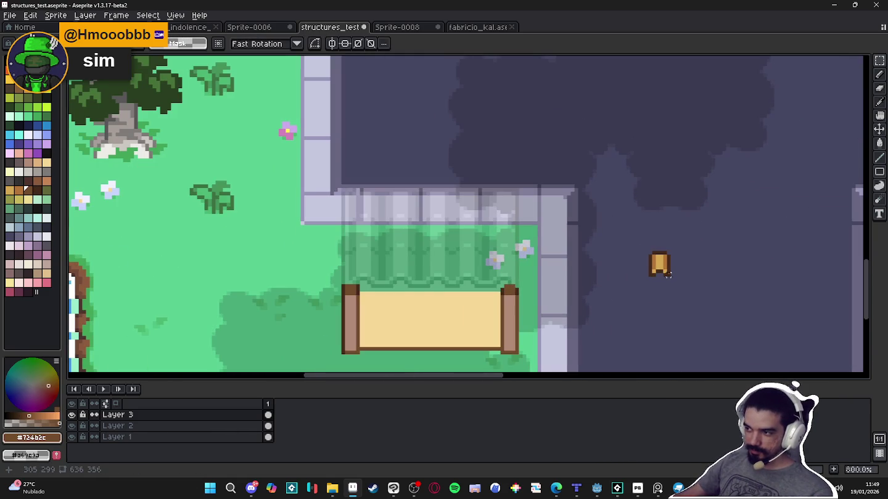
# Try the small road tile as a pattern brush along the wall top, then discard the row
pyautogui.moveTo(670, 276)
pyautogui.mouseDown()
pyautogui.moveTo(647, 251)
pyautogui.moveTo(489, 269)
pyautogui.moveTo(435, 260)
pyautogui.moveTo(360, 279)
pyautogui.moveTo(342, 258)
pyautogui.moveTo(333, 263)
pyautogui.moveTo(580, 264)
pyautogui.mouseUp()
pyautogui.scroll(3, 360, 279)
pyautogui.scroll(-1, 338, 265)
pyautogui.scroll(1, 342, 258)
pyautogui.hotkey('ctrl', 'z')
pyautogui.hotkey('ctrl', 'z')
pyautogui.click(120, 43)
pyautogui.click(213, 68)
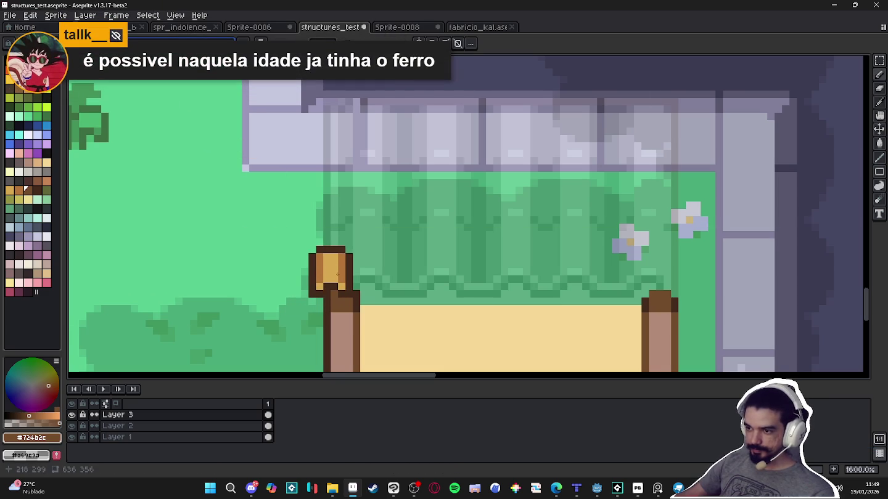
pyautogui.moveTo(651, 264); pyautogui.dragTo(696, 281)
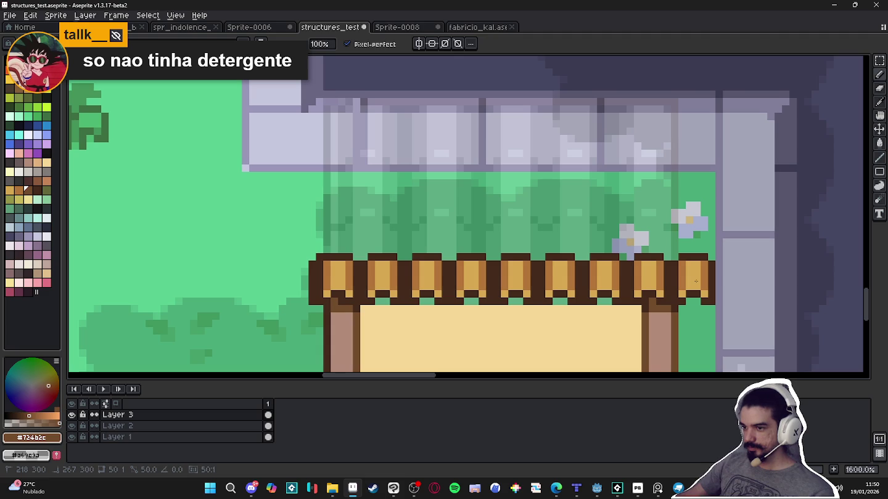
pyautogui.moveTo(696, 281)
pyautogui.mouseDown()
pyautogui.moveTo(426, 273)
pyautogui.moveTo(552, 274)
pyautogui.mouseUp()
pyautogui.press('Escape')
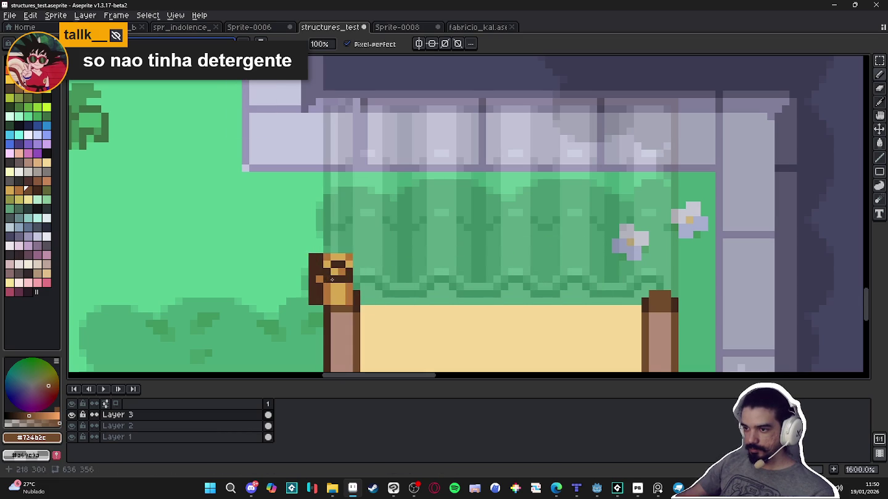
# Turn the tile on the left post into a custom brush with Ctrl+B
pyautogui.press('m')
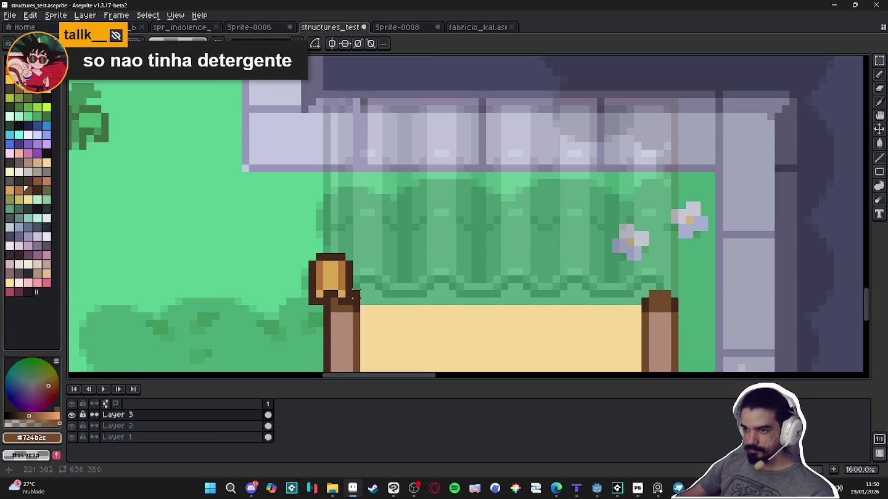
pyautogui.moveTo(352, 300); pyautogui.dragTo(308, 252)
pyautogui.hotkey('ctrl', 'b')
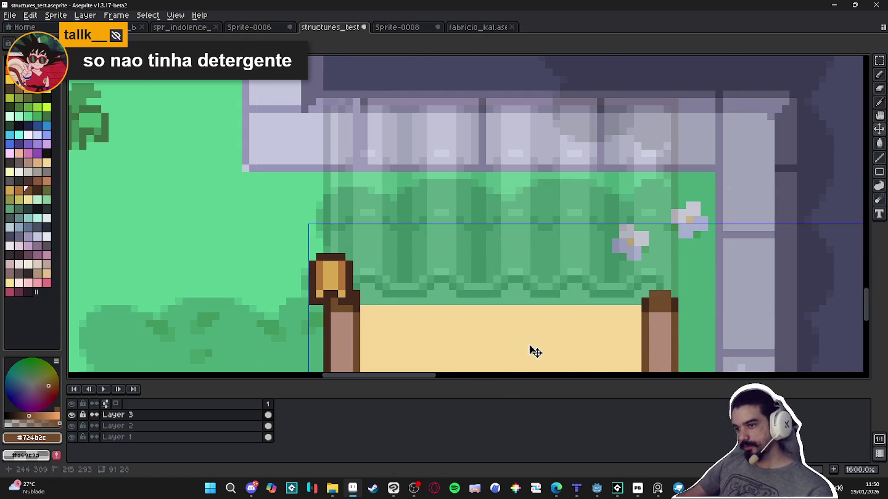
pyautogui.press('Escape')
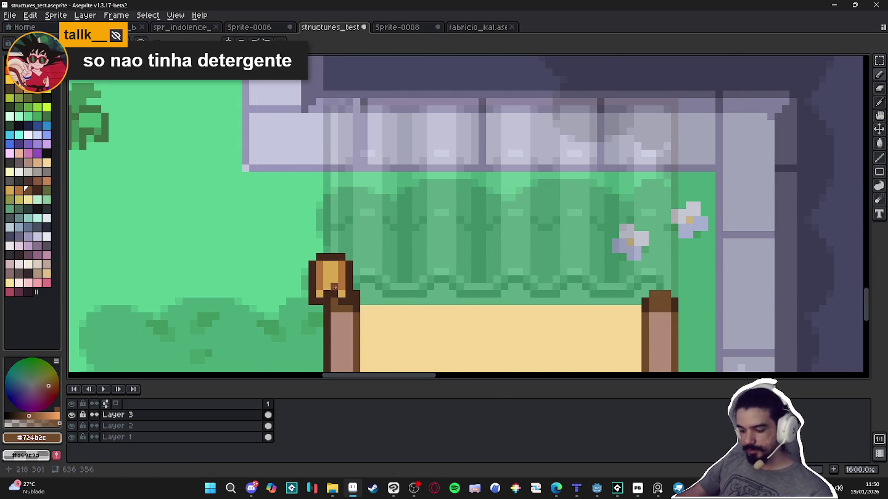
# Select the tile on top of the left post and copy it to the right
pyautogui.press('m')
pyautogui.scroll(2, 342, 294)
pyautogui.moveTo(361, 311); pyautogui.dragTo(292, 234)
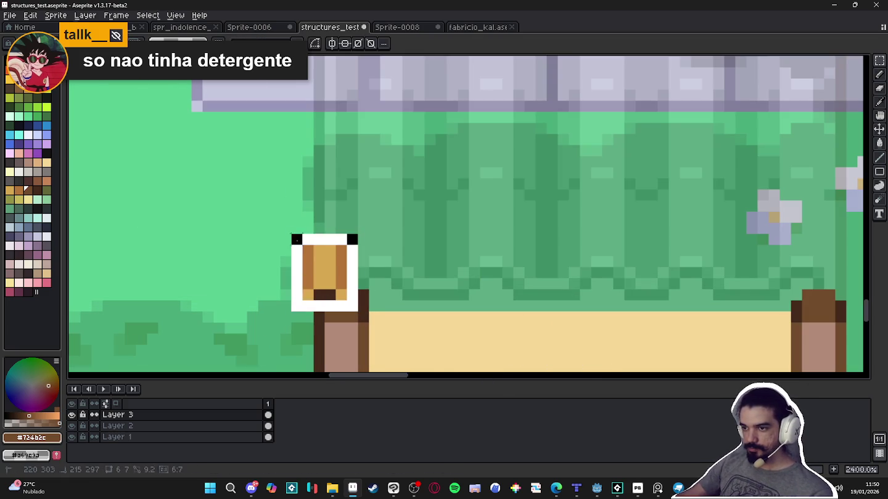
pyautogui.scroll(-5, 397, 245)
pyautogui.scroll(-1, 397, 245)
pyautogui.scroll(1, 346, 298)
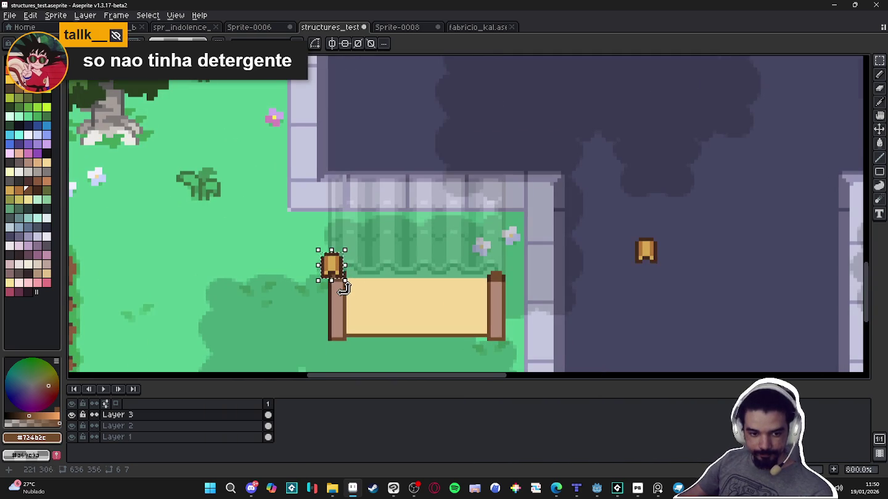
pyautogui.scroll(1, 343, 289)
pyautogui.moveTo(343, 285); pyautogui.dragTo(361, 240)
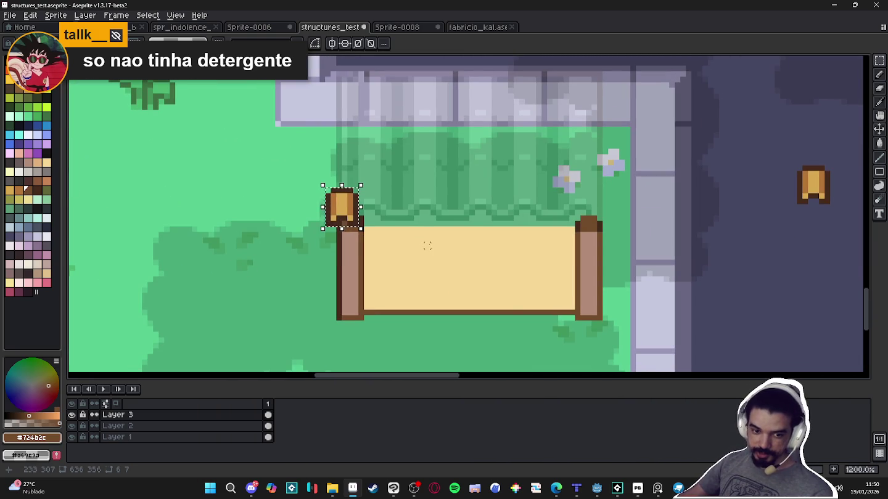
pyautogui.scroll(1, 455, 245)
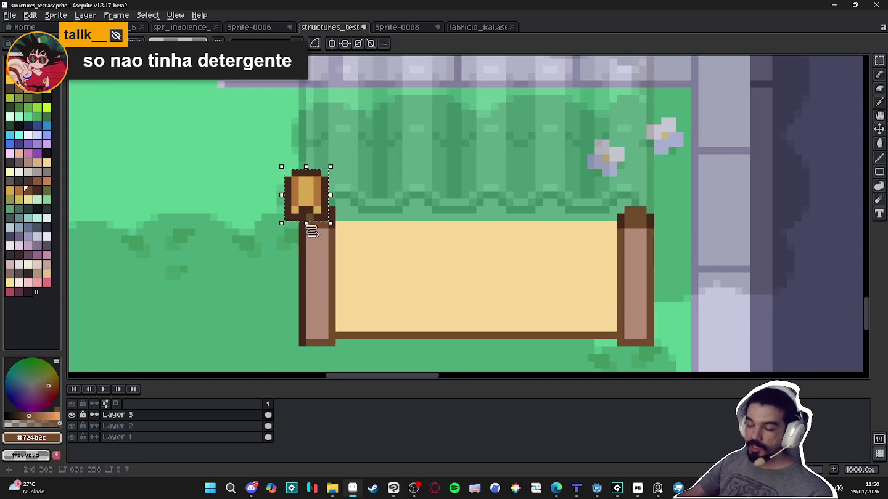
pyautogui.scroll(1, 324, 191)
pyautogui.moveTo(325, 191)
pyautogui.mouseDown()
pyautogui.moveTo(395, 193)
pyautogui.moveTo(270, 139)
pyautogui.mouseUp()
# Copy the post-top tiles rightward and position the tile row along the wall top
pyautogui.press('Return')
pyautogui.moveTo(330, 158)
pyautogui.mouseDown()
pyautogui.moveTo(495, 181)
pyautogui.moveTo(452, 177)
pyautogui.mouseUp()
pyautogui.moveTo(480, 211)
pyautogui.mouseDown()
pyautogui.moveTo(593, 202)
pyautogui.moveTo(271, 150)
pyautogui.mouseUp()
pyautogui.press('Return')
pyautogui.scroll(-3, 416, 185)
pyautogui.moveTo(416, 185)
pyautogui.mouseDown()
pyautogui.moveTo(370, 220)
pyautogui.moveTo(545, 231)
pyautogui.mouseUp()
pyautogui.click(375, 219)
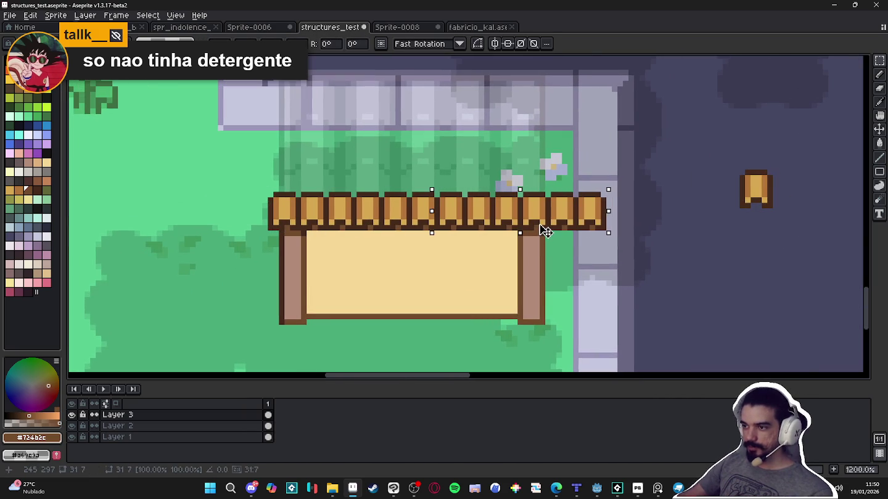
pyautogui.press('Return')
# Delete the two extra right tiles, nudge the row one pixel right, and show the grid
pyautogui.moveTo(623, 165); pyautogui.dragTo(553, 245)
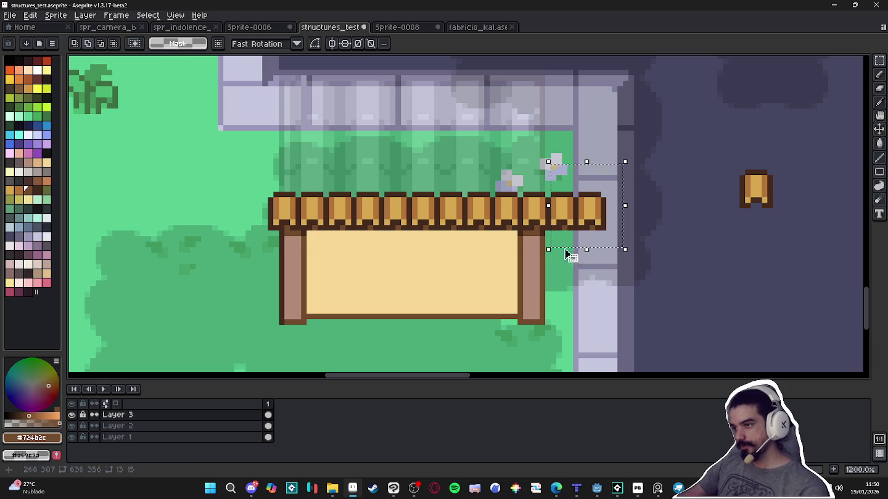
pyautogui.press('Delete')
pyautogui.moveTo(542, 228); pyautogui.dragTo(270, 192)
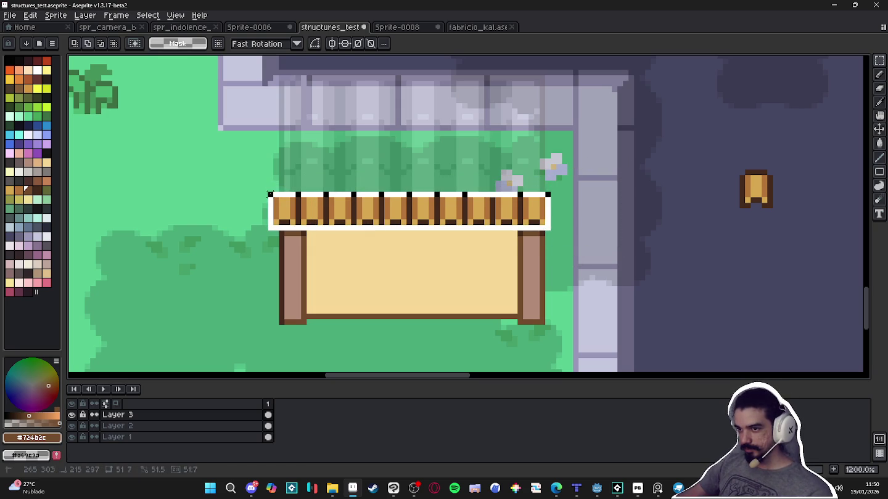
pyautogui.press('Right')
pyautogui.click(580, 245)
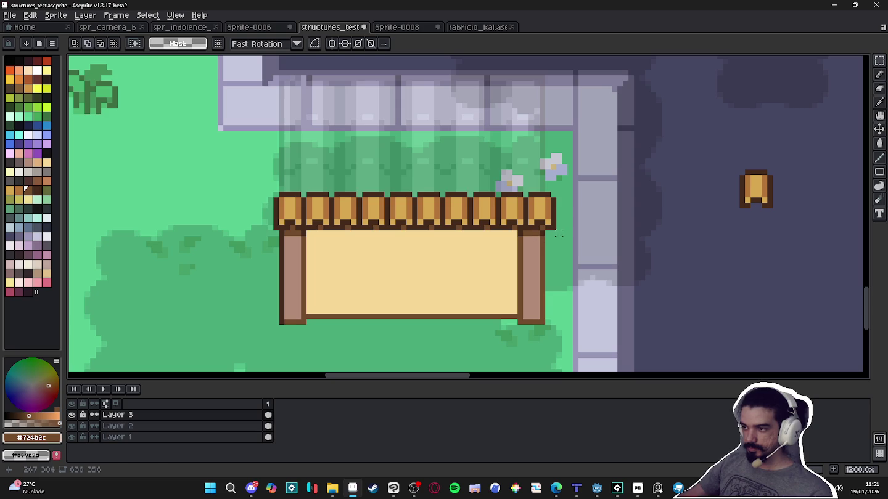
pyautogui.hotkey('ctrl', "'")
pyautogui.scroll(-3, 557, 227)
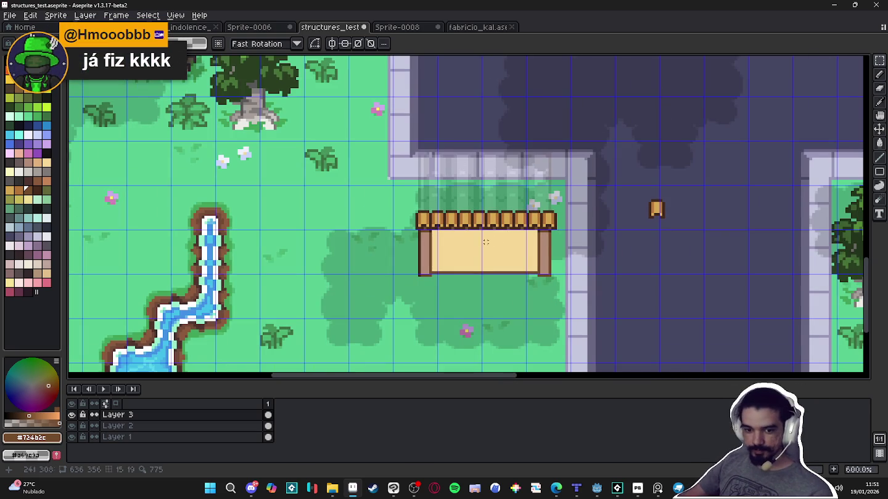
# Nudge the house's left post one pixel to the right
pyautogui.scroll(4, 405, 230)
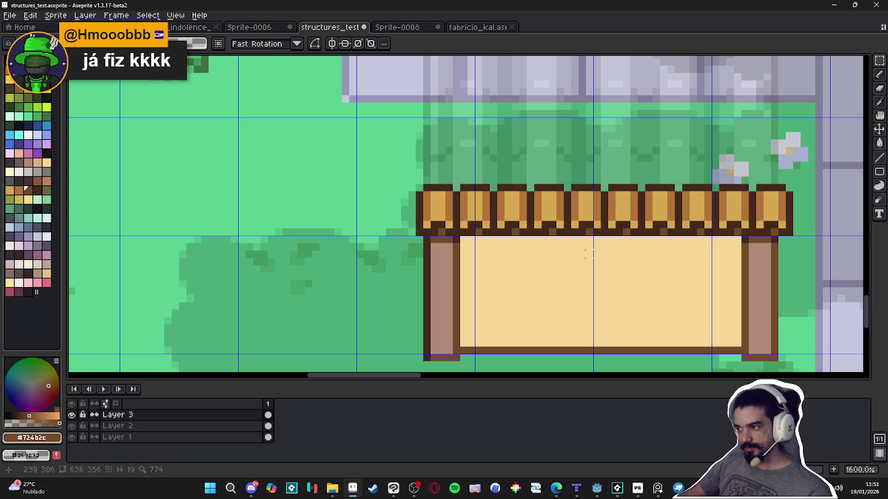
pyautogui.scroll(2, 795, 248)
pyautogui.scroll(-2, 463, 269)
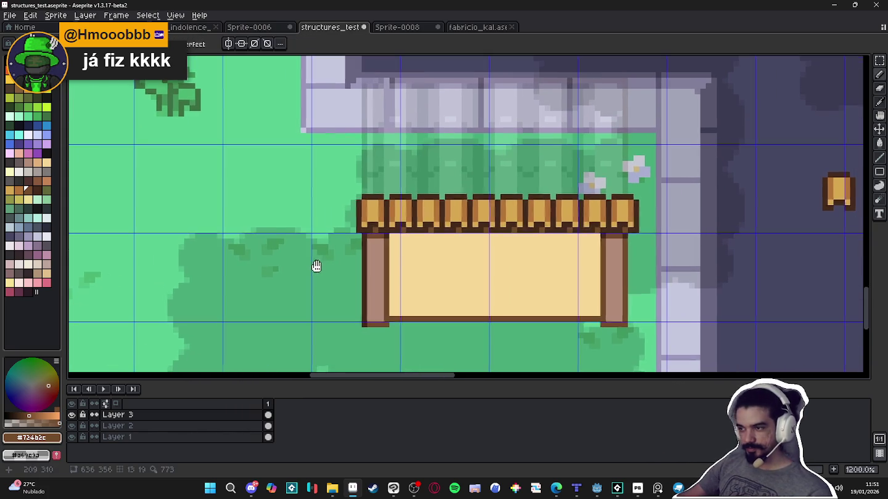
pyautogui.moveTo(475, 279); pyautogui.dragTo(391, 272)
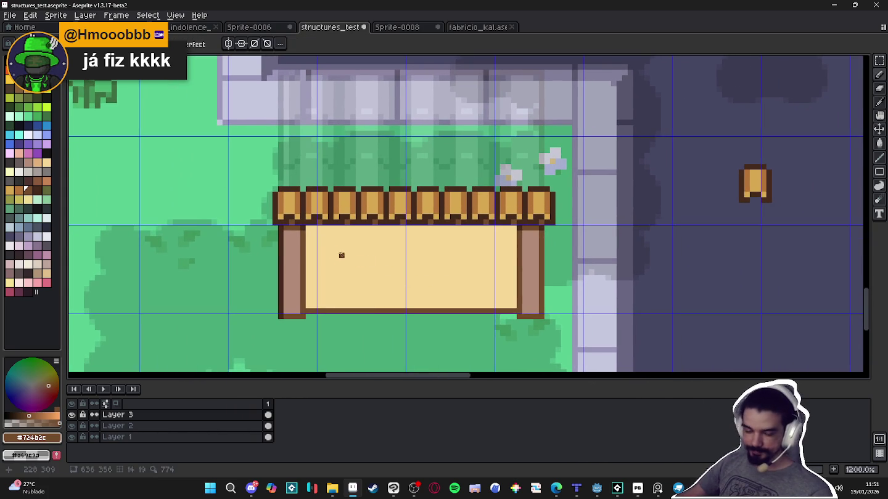
pyautogui.scroll(1, 295, 244)
pyautogui.press('m')
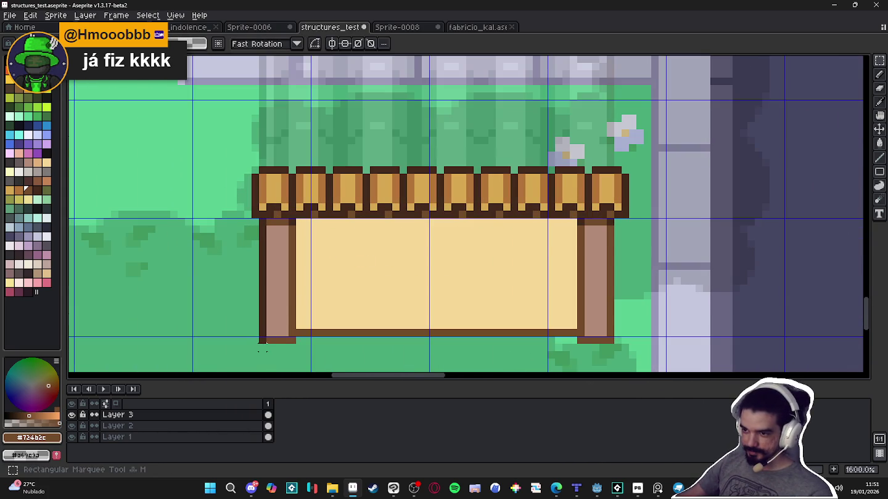
pyautogui.moveTo(262, 341)
pyautogui.mouseDown()
pyautogui.moveTo(296, 219)
pyautogui.moveTo(300, 235)
pyautogui.mouseUp()
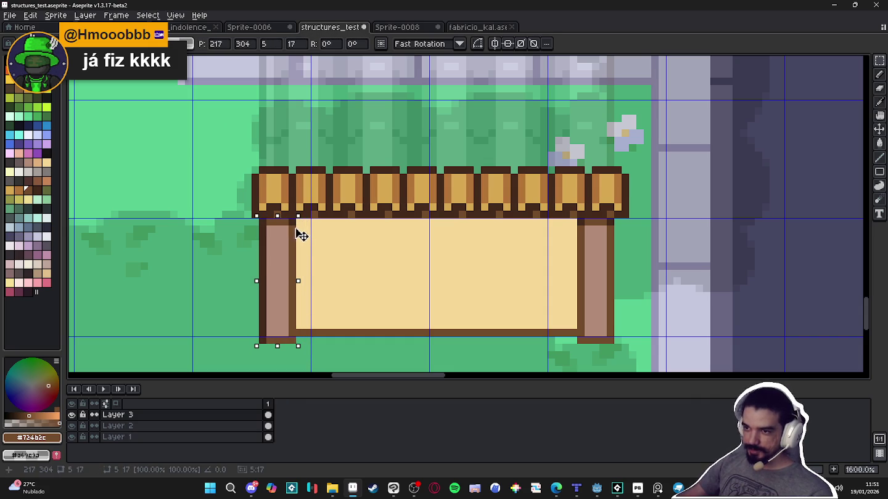
pyautogui.press('Right')
pyautogui.press('Return')
# Copy the row of roof slats and place the copy directly above it
pyautogui.press('b')
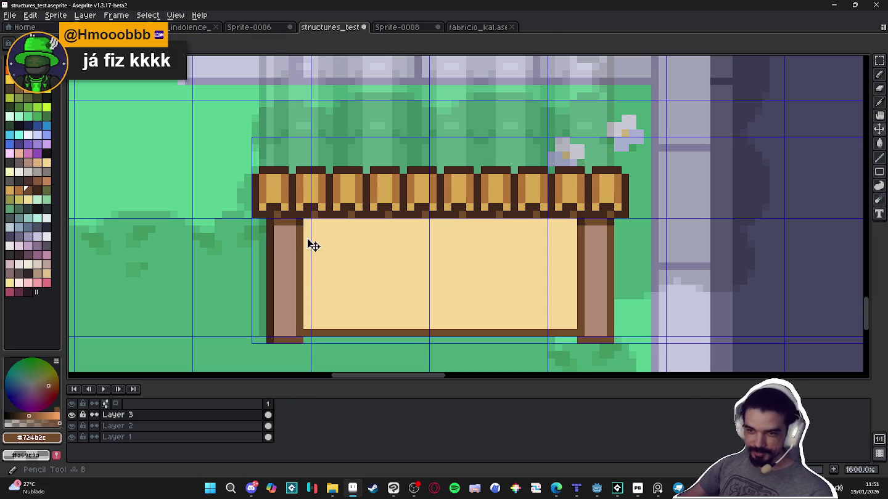
pyautogui.scroll(-1, 311, 245)
pyautogui.scroll(-1, 336, 252)
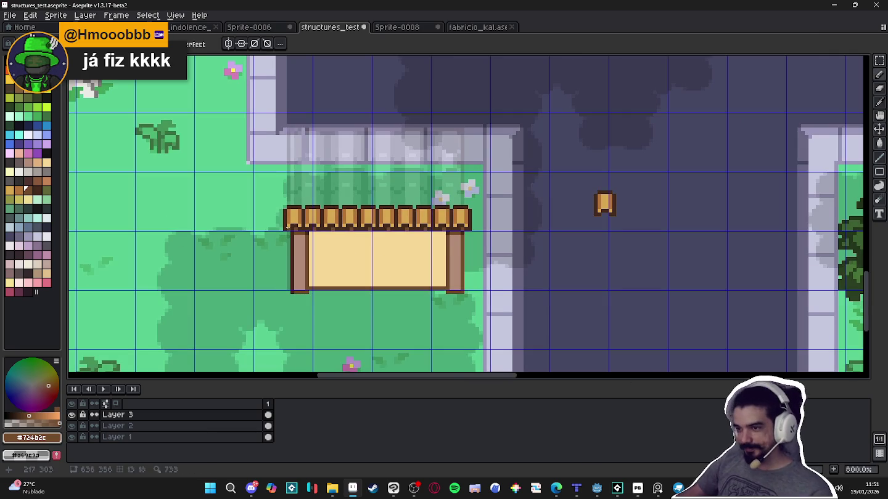
pyautogui.scroll(2, 288, 227)
pyautogui.moveTo(285, 234); pyautogui.dragTo(661, 180)
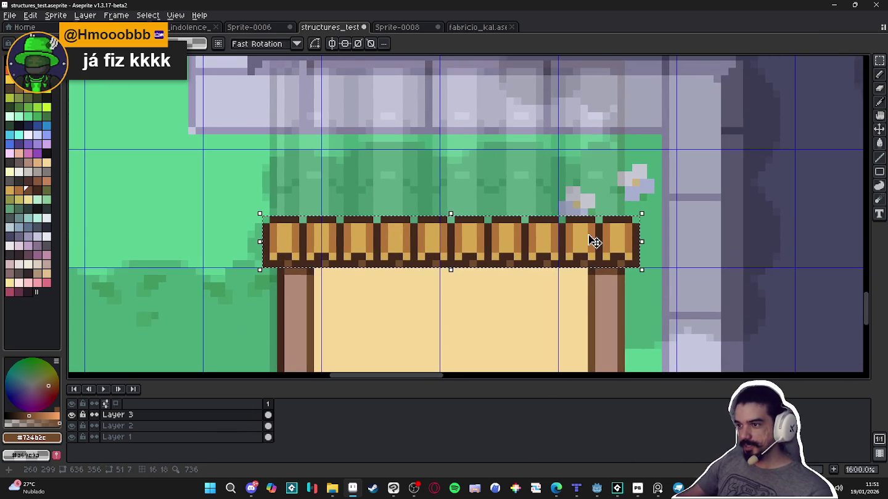
pyautogui.moveTo(580, 241)
pyautogui.mouseDown()
pyautogui.moveTo(573, 197)
pyautogui.moveTo(578, 177)
pyautogui.moveTo(583, 200)
pyautogui.moveTo(582, 118)
pyautogui.mouseUp()
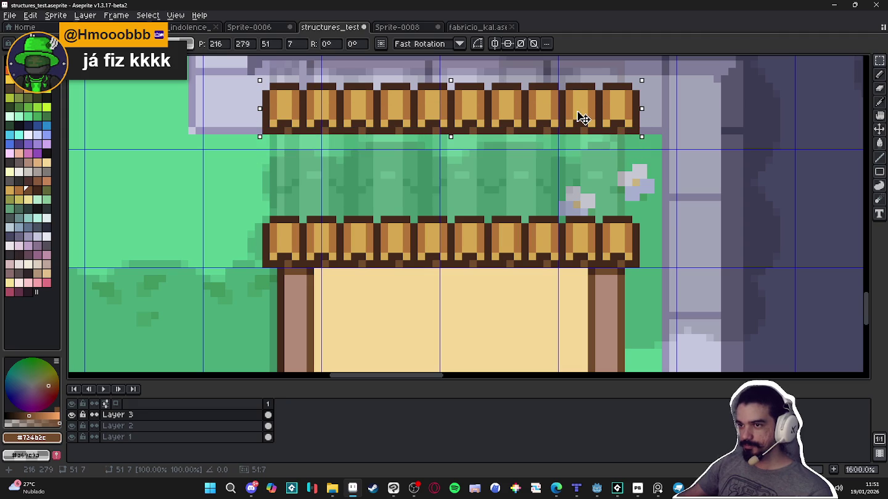
pyautogui.scroll(-2, 582, 118)
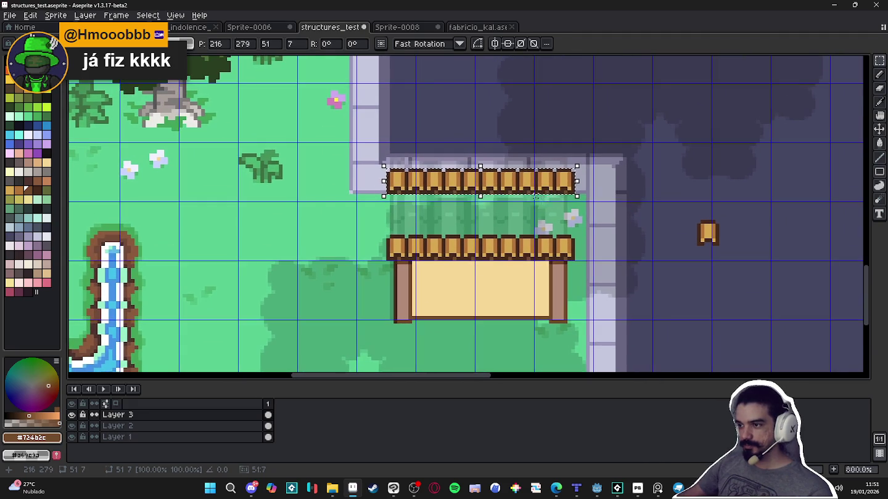
pyautogui.press('b')
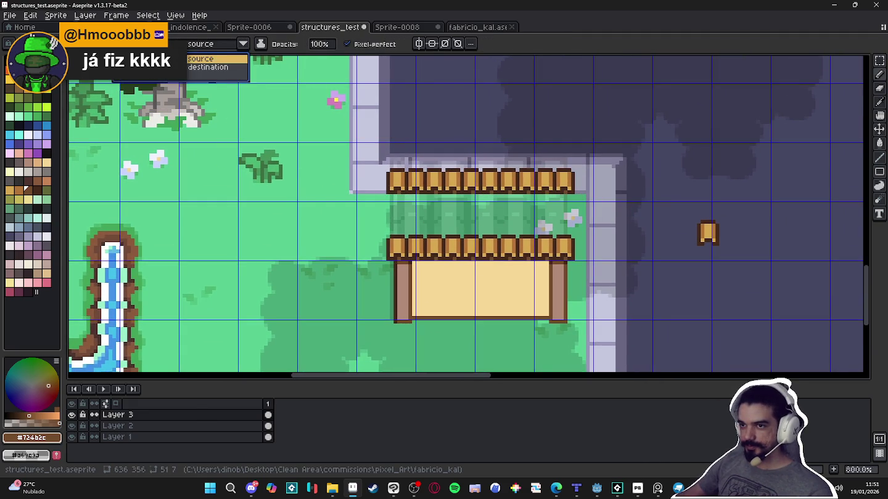
# Align the brush pattern to the destination and paint slats, undoing the extra row
pyautogui.moveTo(65, 186); pyautogui.dragTo(176, 185)
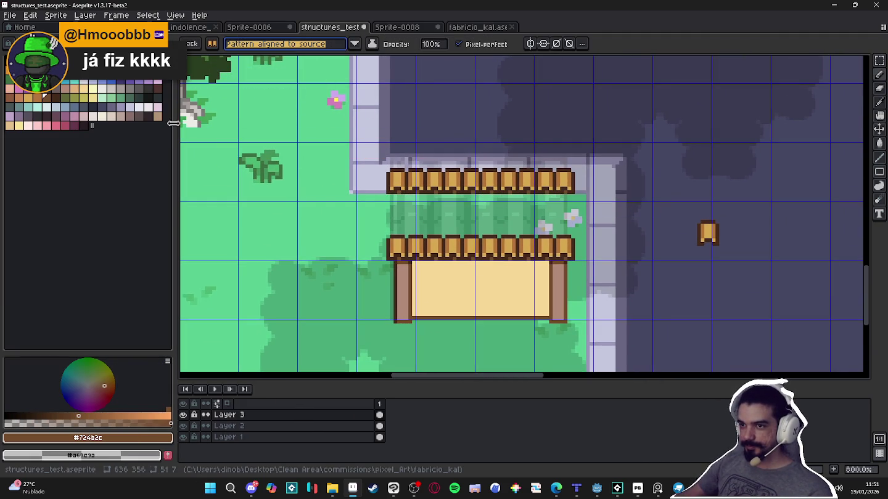
pyautogui.moveTo(177, 123); pyautogui.dragTo(47, 122)
pyautogui.click(227, 43)
pyautogui.click(196, 73)
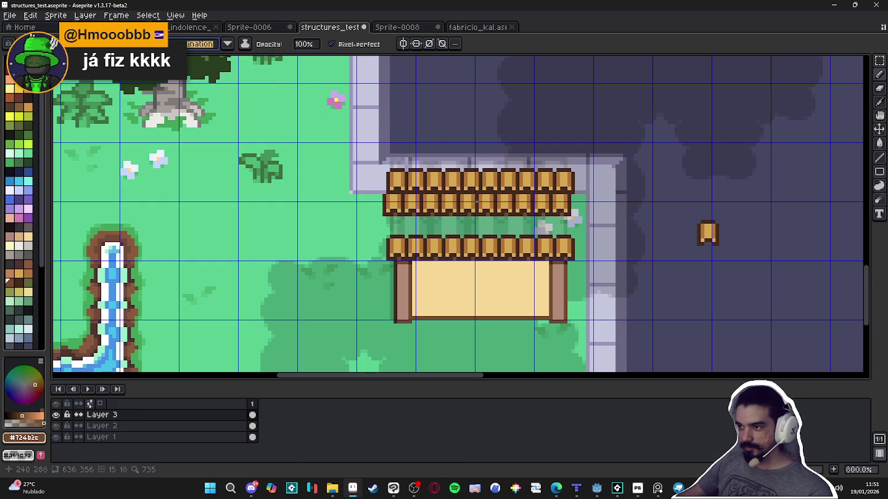
pyautogui.moveTo(480, 203); pyautogui.dragTo(480, 225)
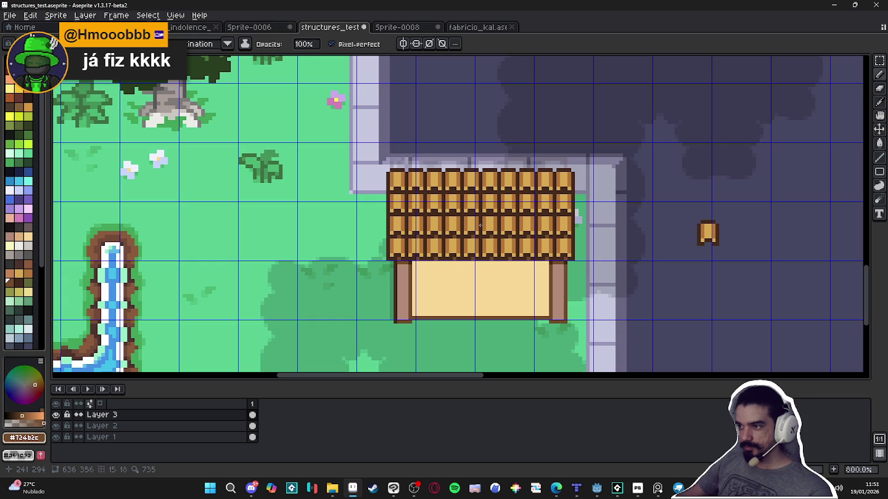
pyautogui.hotkey('ctrl', 'z')
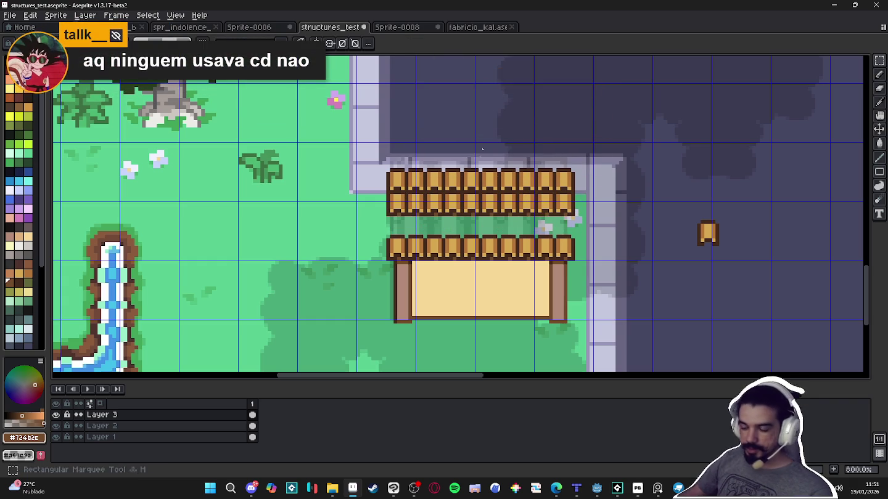
# Reposition the lower slat row so the roof stacks four even rows
pyautogui.scroll(2, 423, 242)
pyautogui.scroll(1, 624, 301)
pyautogui.moveTo(654, 269)
pyautogui.mouseDown()
pyautogui.moveTo(275, 216)
pyautogui.moveTo(283, 222)
pyautogui.mouseUp()
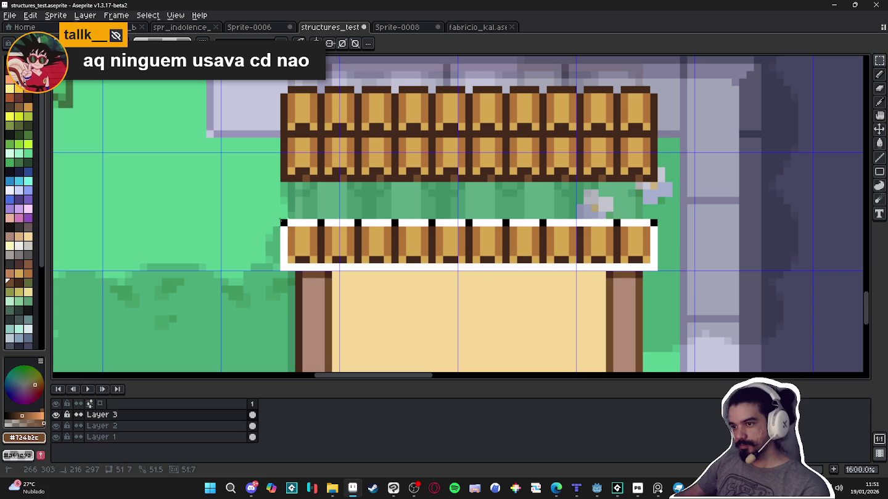
pyautogui.moveTo(475, 252); pyautogui.dragTo(485, 210)
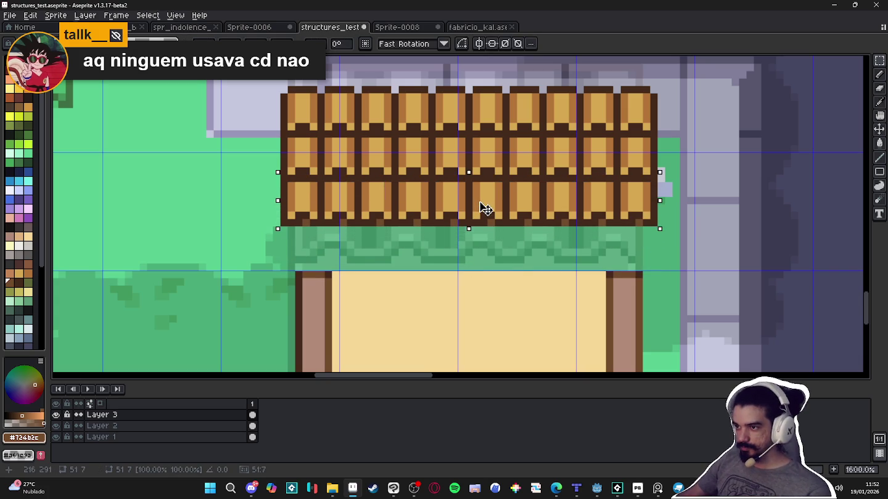
pyautogui.scroll(-3, 486, 208)
pyautogui.scroll(-1, 480, 212)
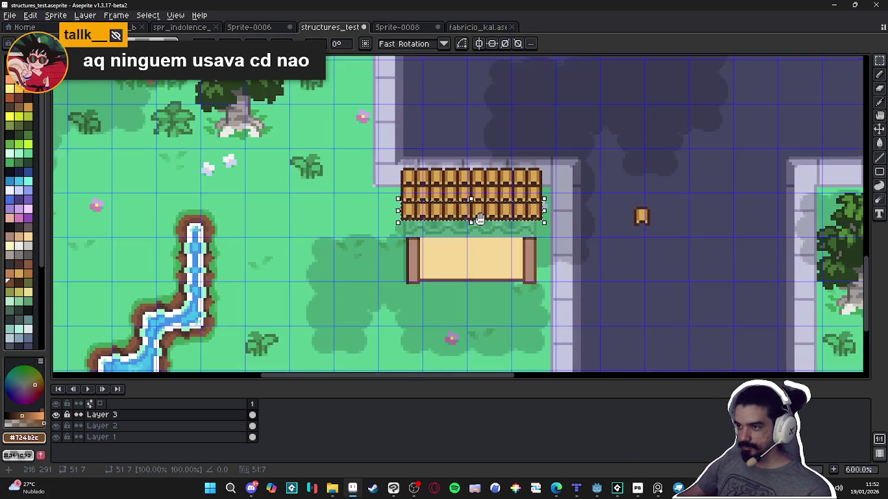
pyautogui.scroll(1, 487, 219)
pyautogui.scroll(2, 487, 223)
pyautogui.moveTo(486, 223); pyautogui.dragTo(487, 257)
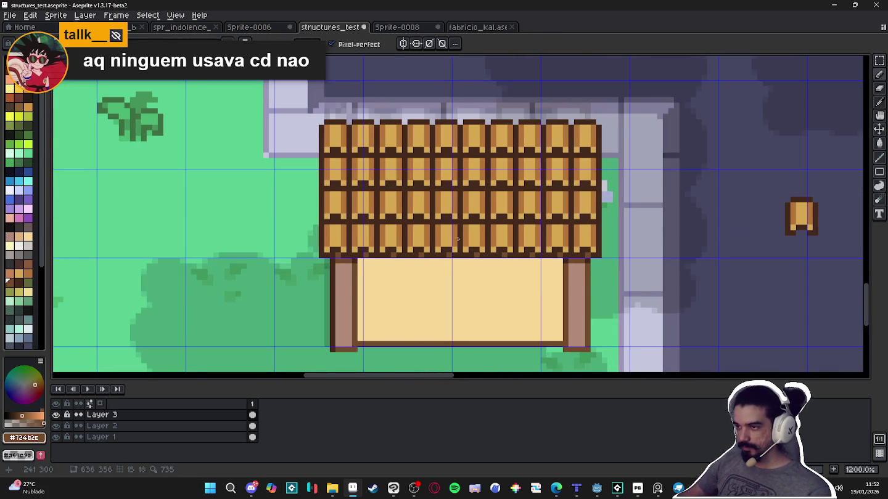
# Zoom out to check the house on the map, then zoom back in on the roof
pyautogui.scroll(-3, 458, 240)
pyautogui.scroll(1, 530, 252)
pyautogui.scroll(-1, 540, 262)
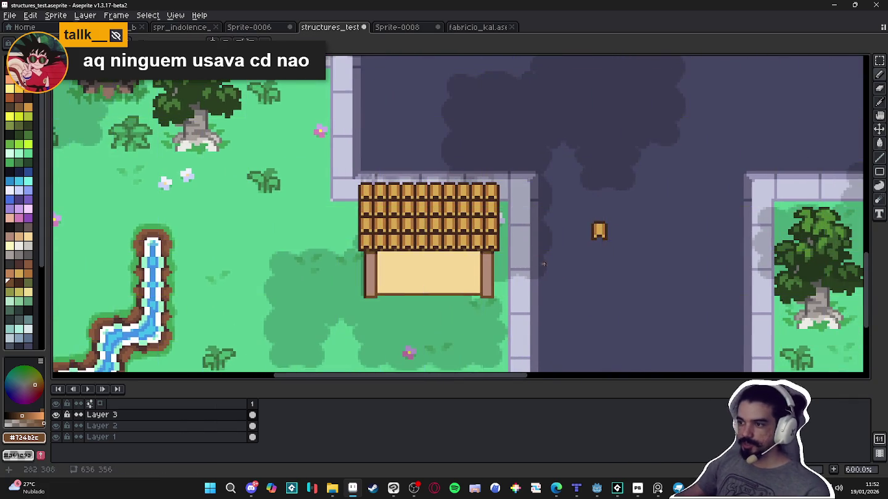
pyautogui.scroll(-1, 540, 261)
pyautogui.scroll(-1, 551, 277)
pyautogui.scroll(-1, 574, 274)
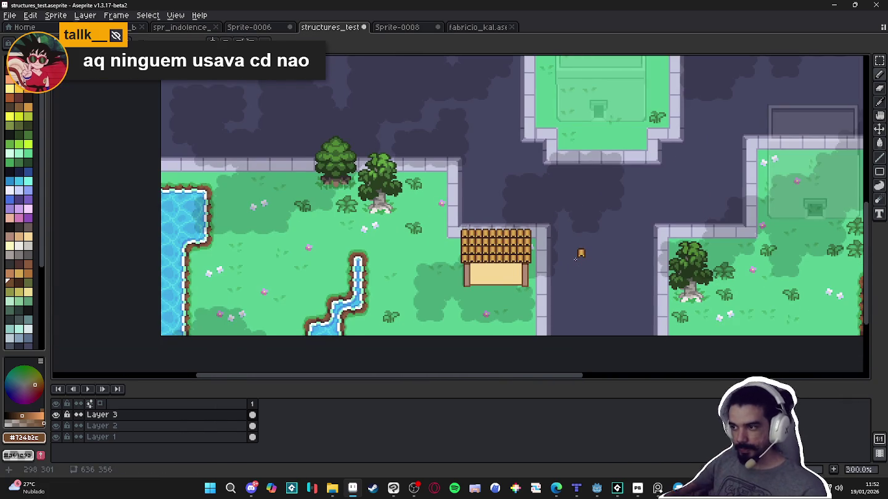
pyautogui.scroll(1, 575, 259)
pyautogui.scroll(3, 530, 247)
pyautogui.scroll(2, 432, 223)
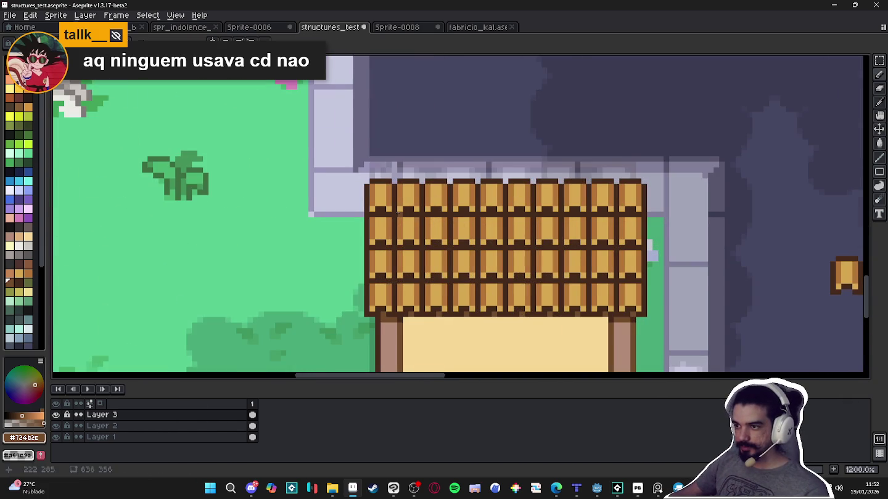
pyautogui.scroll(1, 398, 213)
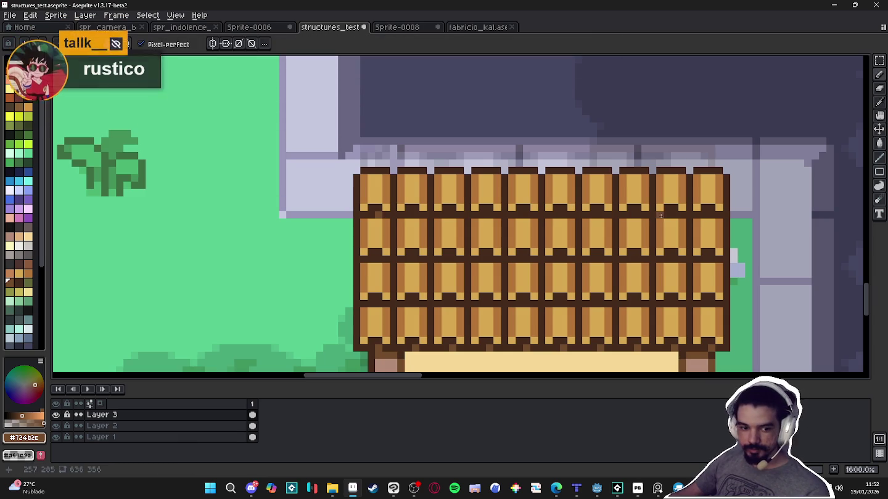
pyautogui.hscroll(2, 661, 215)
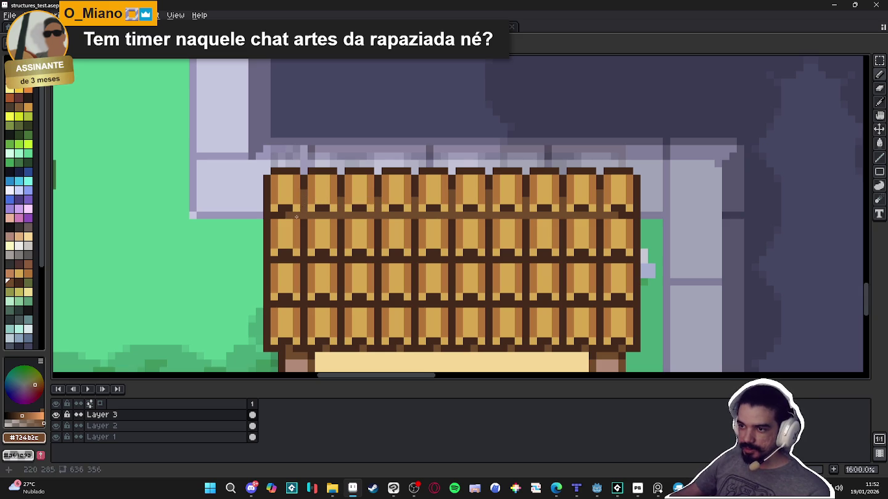
# Draw dark vertical plank lines and a horizontal brown line across the hut's roof
pyautogui.moveTo(340, 219); pyautogui.dragTo(340, 326)
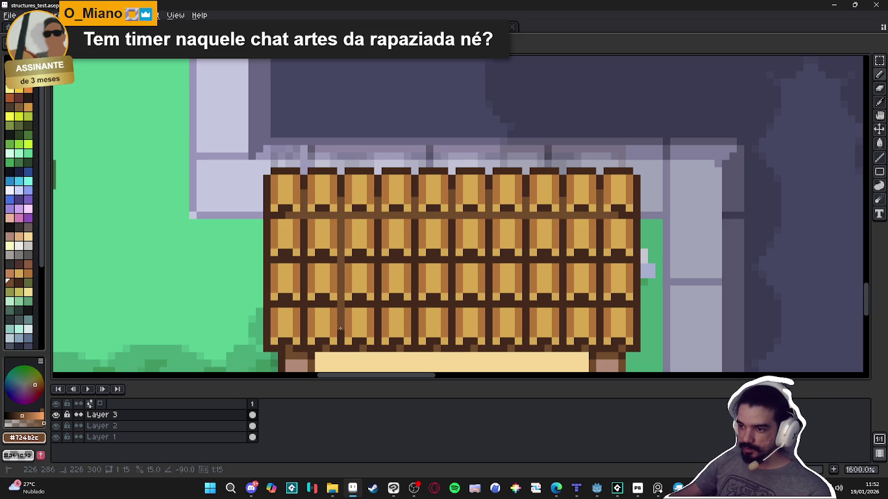
pyautogui.moveTo(264, 302); pyautogui.dragTo(618, 302)
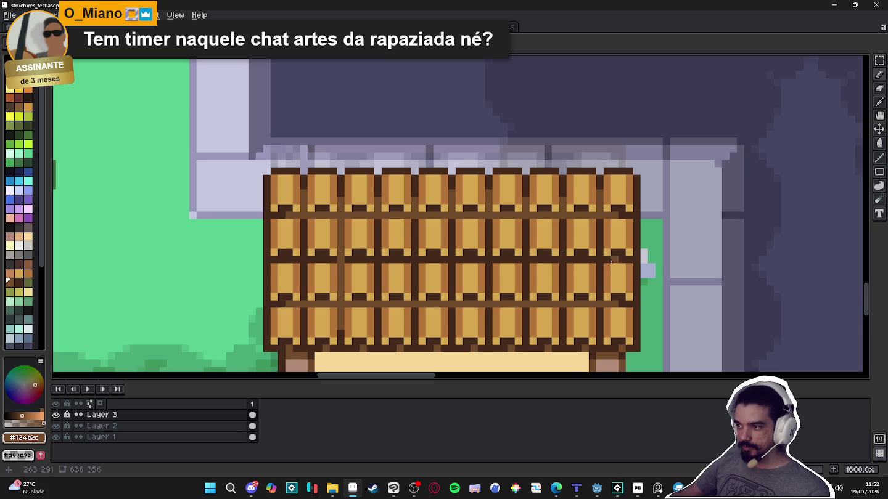
pyautogui.moveTo(291, 256); pyautogui.dragTo(291, 256)
pyautogui.moveTo(303, 225); pyautogui.dragTo(305, 331)
pyautogui.moveTo(379, 214); pyautogui.dragTo(379, 327)
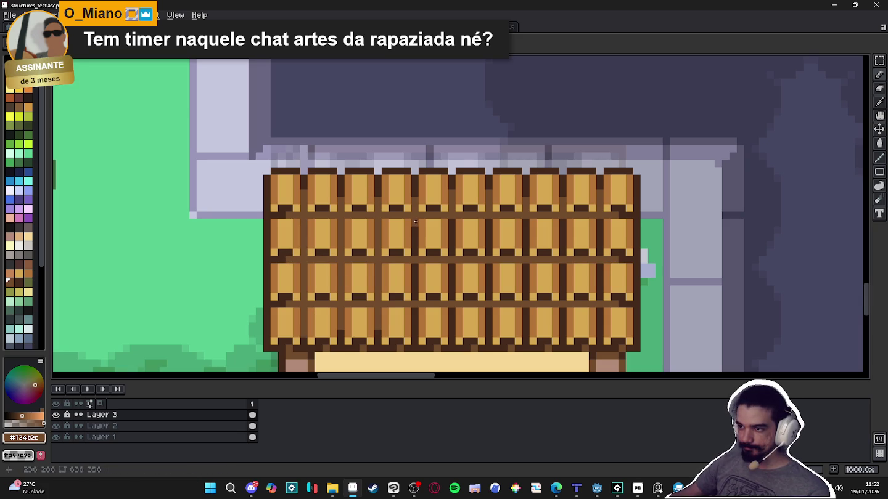
pyautogui.moveTo(414, 218); pyautogui.dragTo(414, 289)
pyautogui.moveTo(450, 215); pyautogui.dragTo(449, 311)
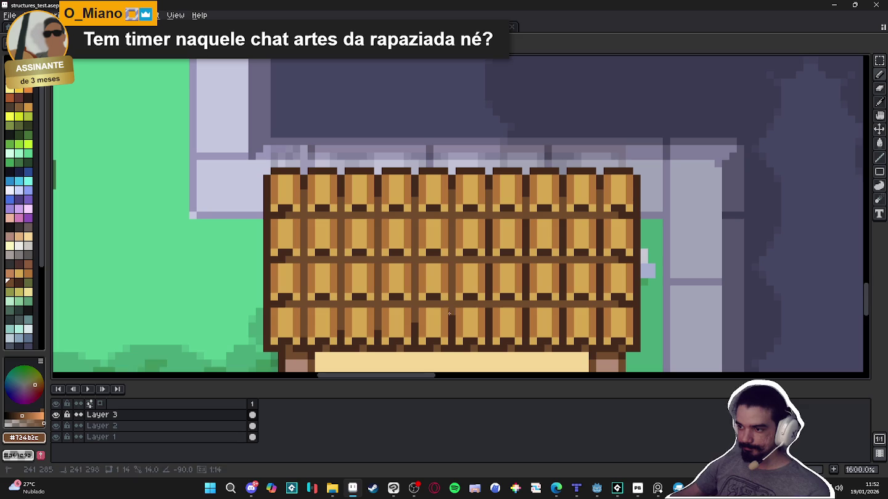
# Select the hut with its sign, then deselect and recentre the map on the hut
pyautogui.scroll(-4, 449, 320)
pyautogui.moveTo(378, 251); pyautogui.dragTo(585, 348)
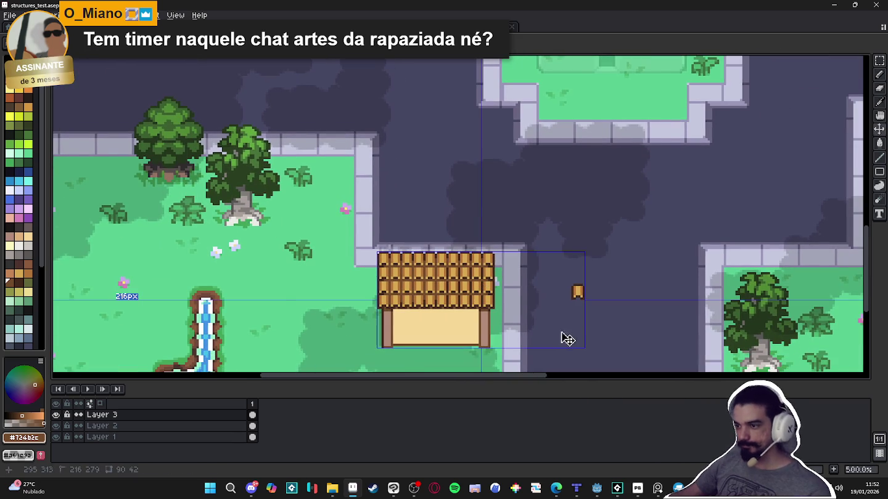
pyautogui.hotkey('ctrl', 'd')
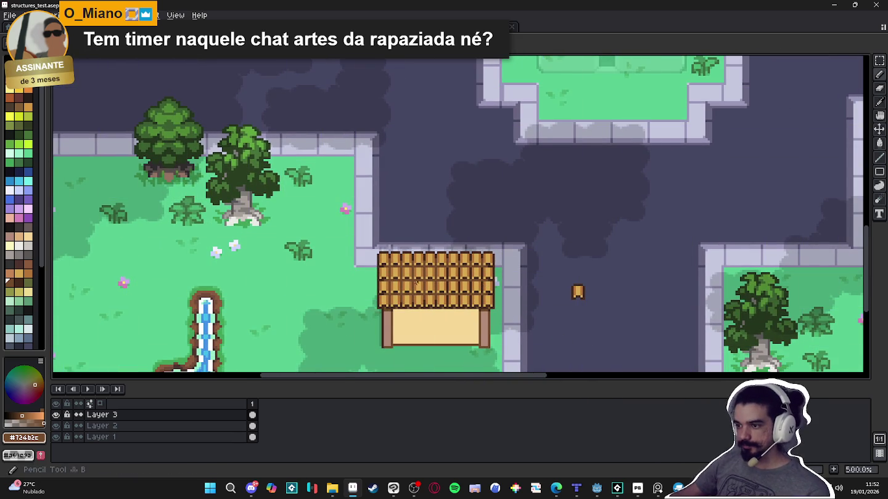
pyautogui.scroll(5, 417, 286)
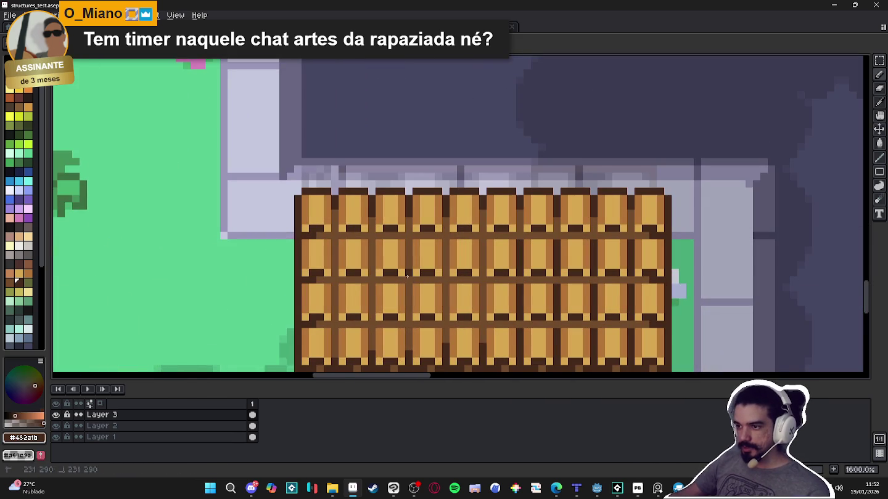
pyautogui.scroll(-5, 404, 282)
pyautogui.scroll(7, 432, 272)
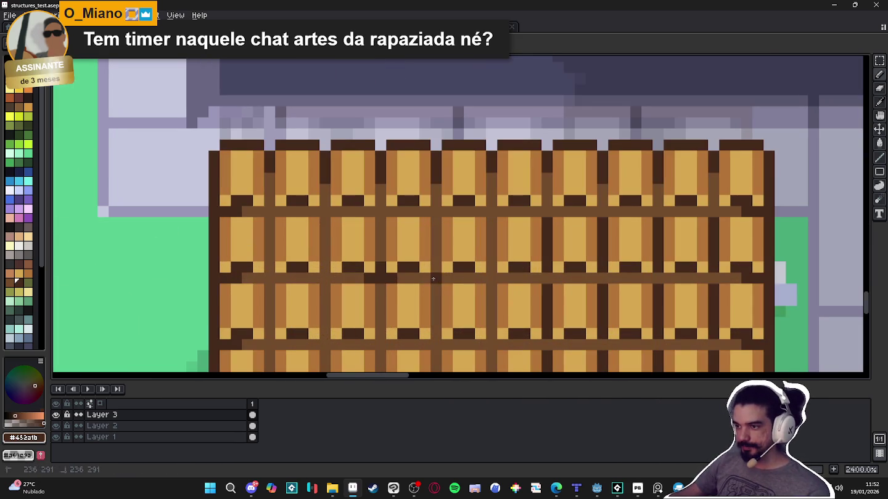
pyautogui.scroll(-6, 448, 280)
pyautogui.moveTo(492, 312)
pyautogui.mouseDown()
pyautogui.moveTo(468, 310)
pyautogui.moveTo(456, 294)
pyautogui.mouseUp()
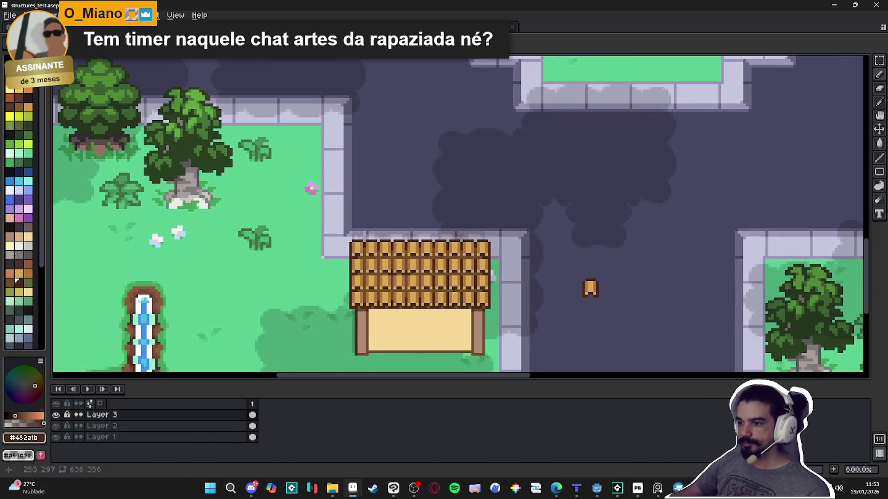
pyautogui.scroll(4, 456, 294)
# Shift one roof plank to the right and show the map's Preview window (F7)
pyautogui.moveTo(313, 257)
pyautogui.mouseDown()
pyautogui.moveTo(350, 210)
pyautogui.moveTo(367, 232)
pyautogui.mouseUp()
pyautogui.hotkey('ctrl', 'd')
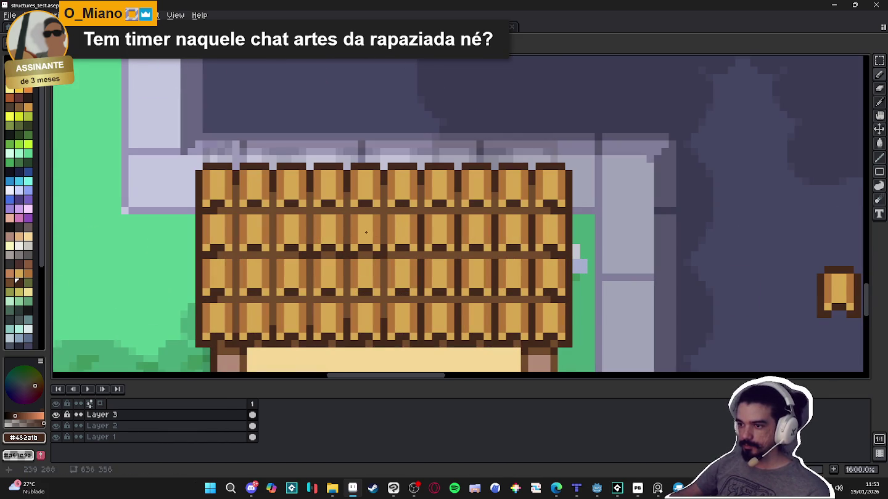
pyautogui.moveTo(444, 233); pyautogui.dragTo(479, 234)
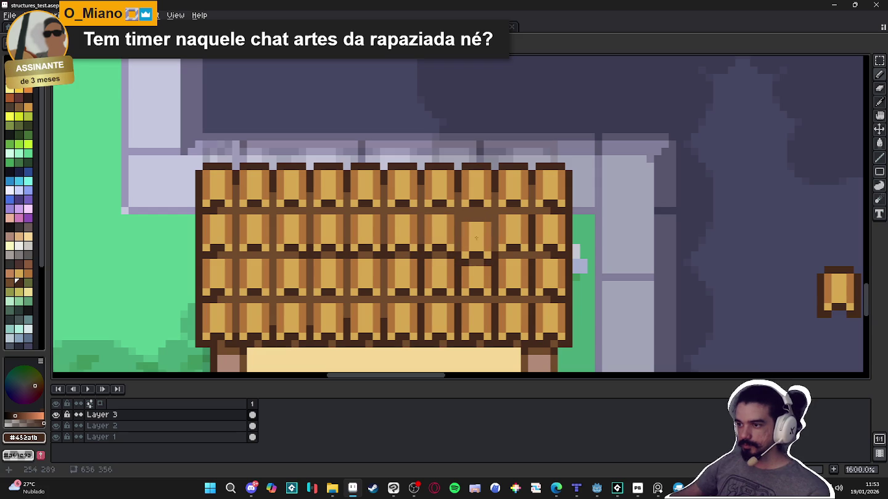
pyautogui.press('F7')
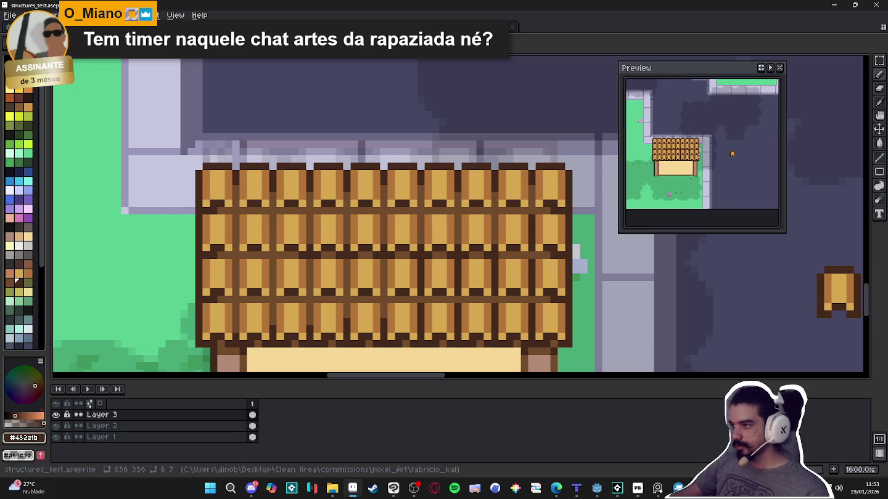
# Undo the darker shingle stroke and the roof stroke before it
pyautogui.moveTo(672, 174); pyautogui.dragTo(739, 201)
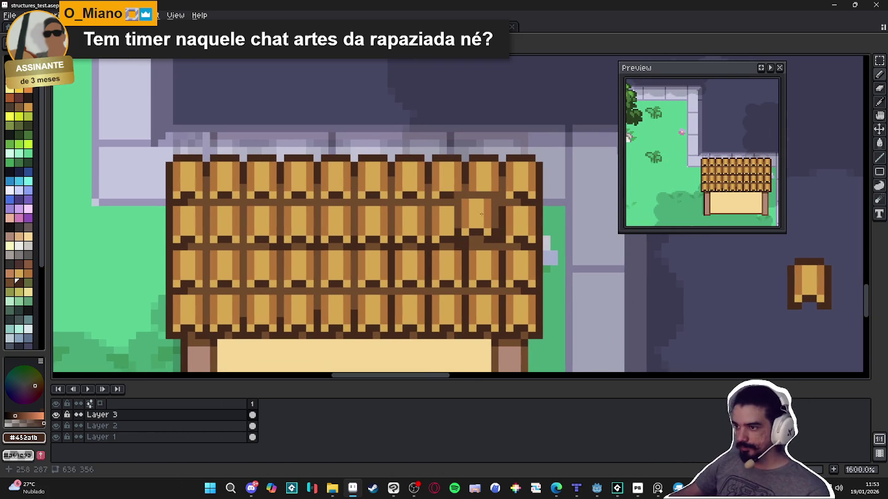
pyautogui.moveTo(468, 225)
pyautogui.mouseDown()
pyautogui.moveTo(281, 233)
pyautogui.moveTo(240, 272)
pyautogui.moveTo(340, 273)
pyautogui.mouseUp()
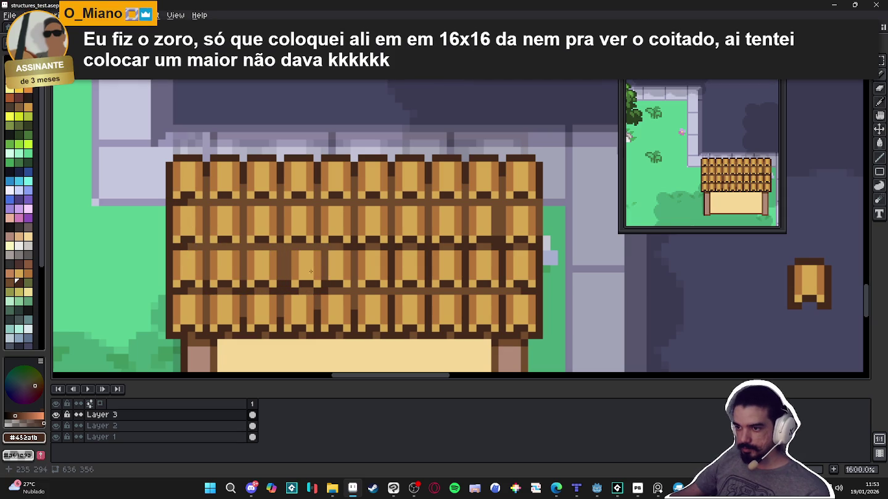
pyautogui.hotkey('ctrl', 'z')
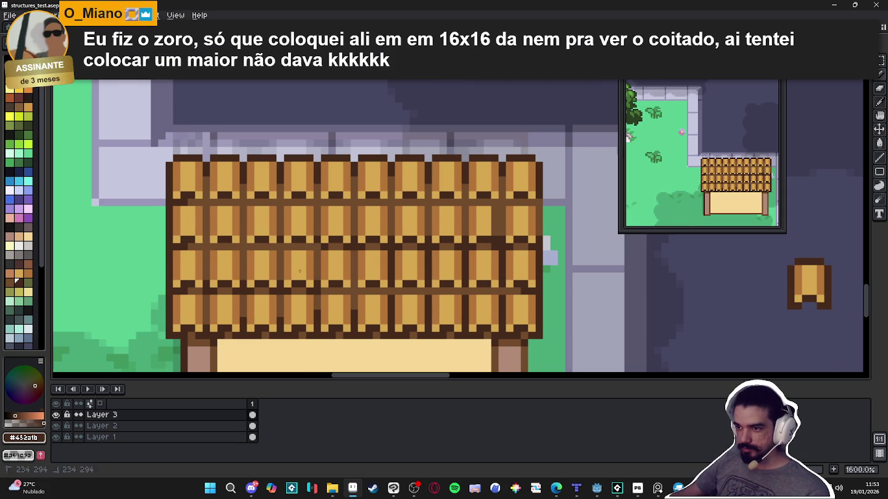
pyautogui.hotkey('ctrl', 'z')
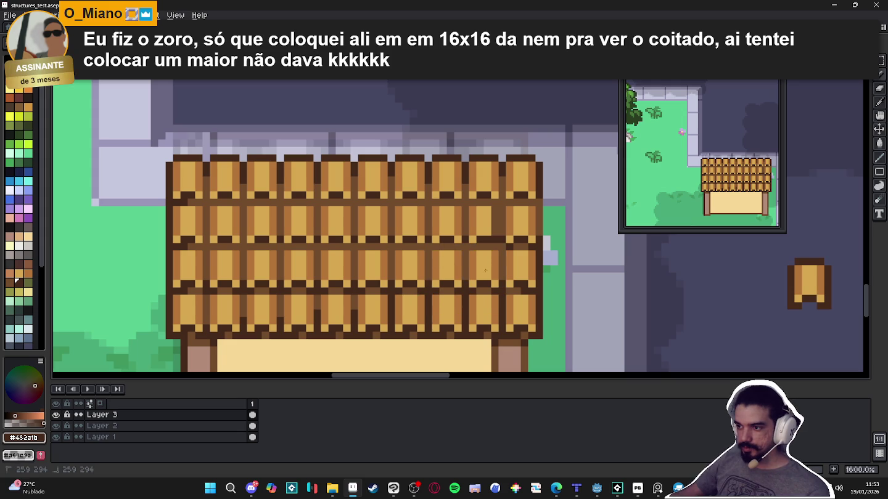
# Save structures_test.aseprite and switch over to Discord
pyautogui.scroll(-3, 489, 281)
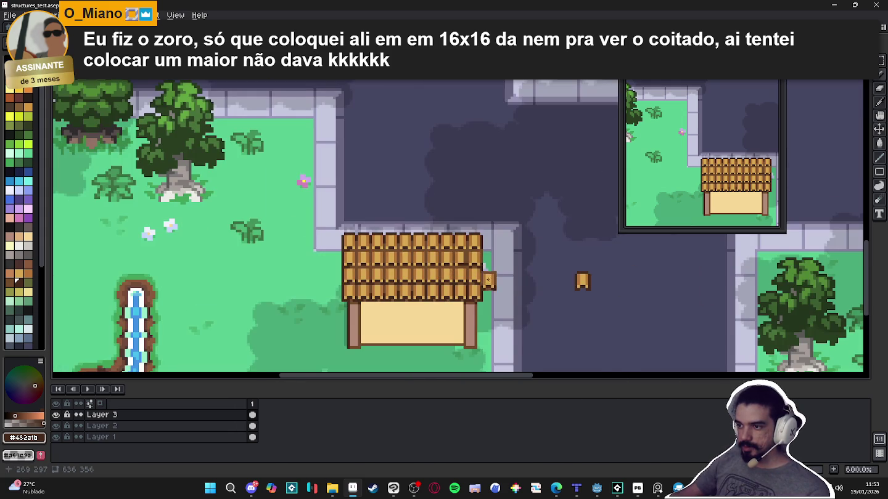
pyautogui.hotkey('ctrl', 's')
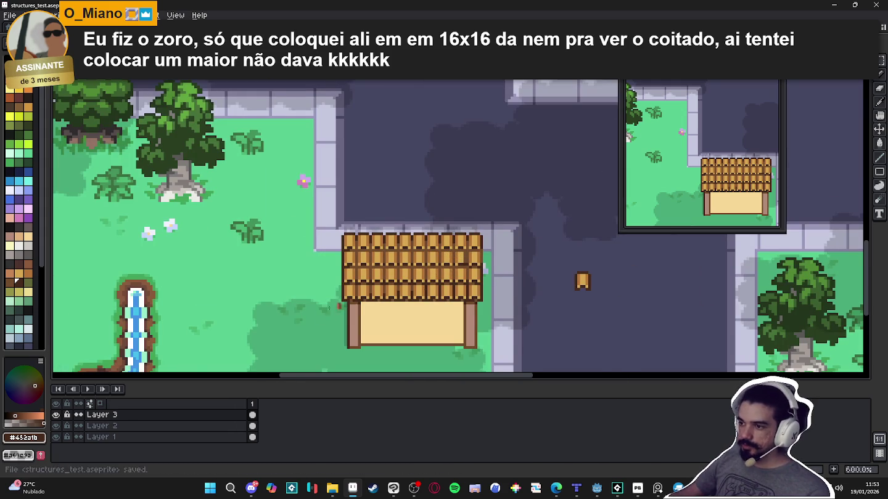
pyautogui.scroll(4, 434, 275)
pyautogui.scroll(-4, 434, 276)
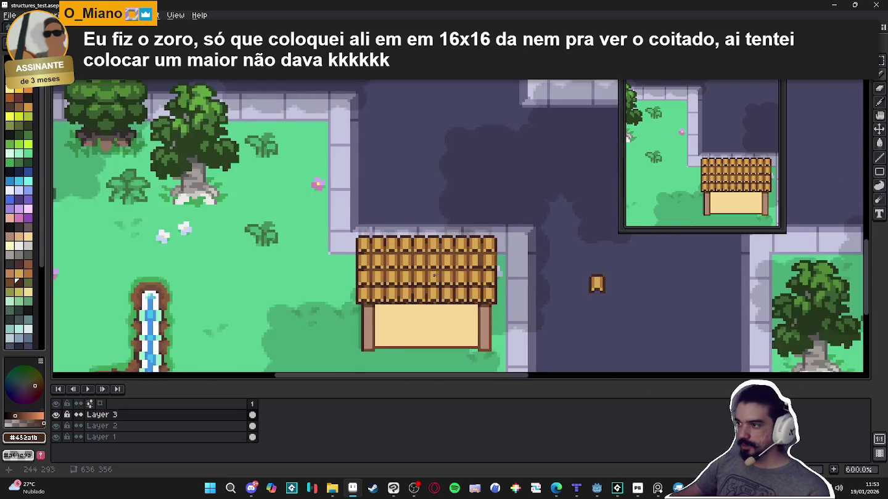
pyautogui.scroll(-1, 434, 275)
pyautogui.scroll(-1, 434, 276)
pyautogui.scroll(-1, 443, 286)
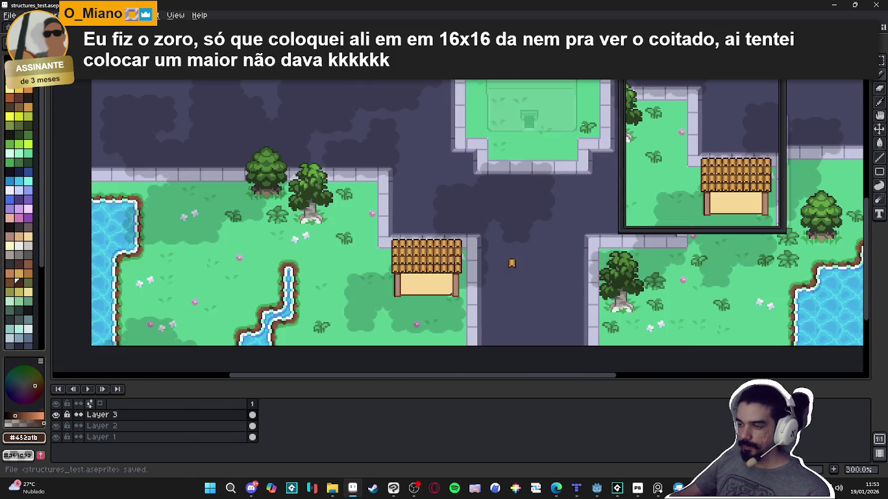
pyautogui.scroll(-1, 452, 293)
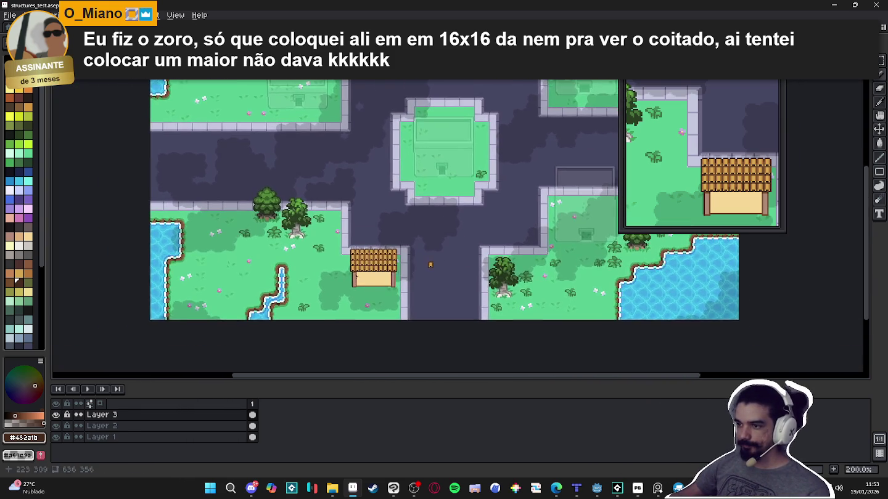
pyautogui.scroll(1, 326, 306)
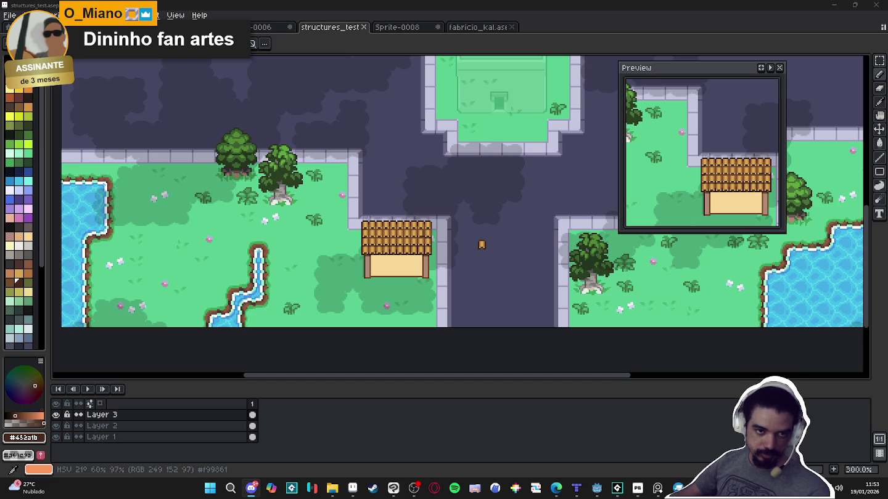
pyautogui.hotkey('alt', 'Tab')
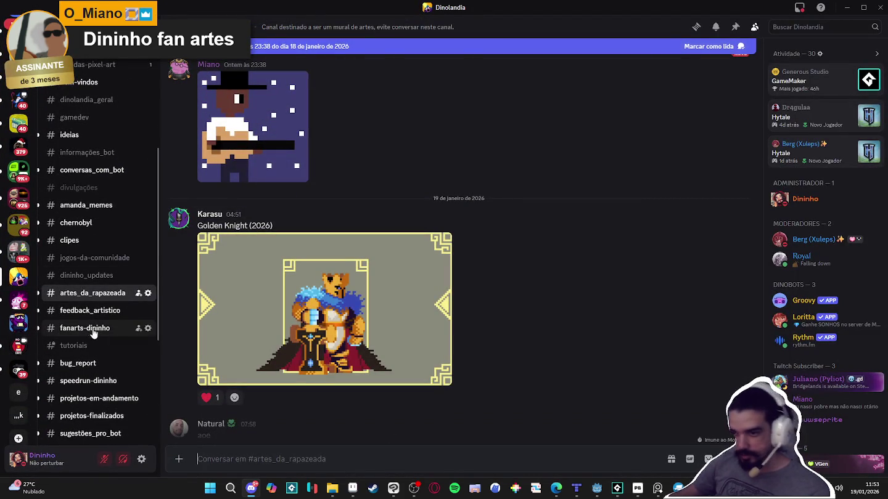
# Add emoji reactions to two fan-art posts in #fanarts-dininho, then minimize Discord
pyautogui.click(85, 329)
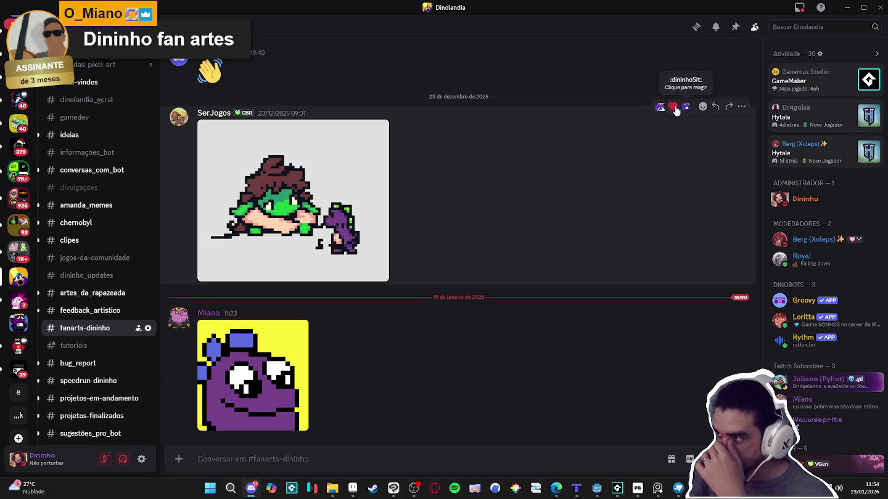
pyautogui.click(665, 108)
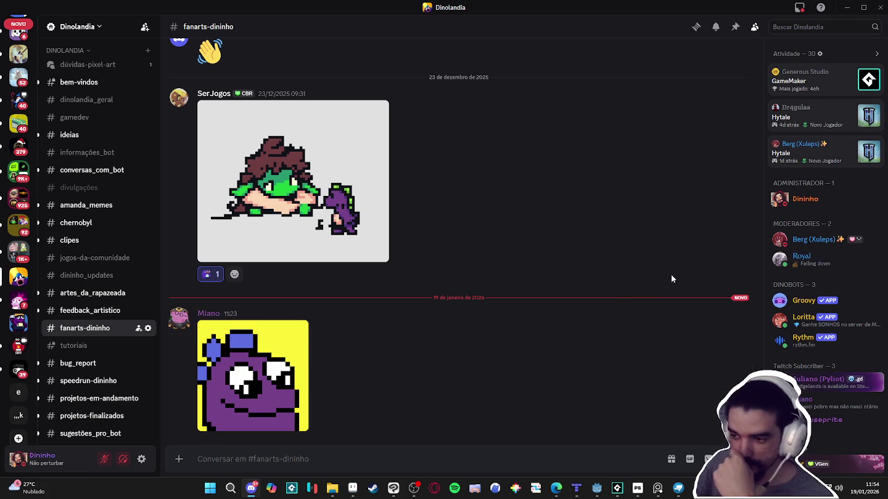
pyautogui.moveTo(458, 347)
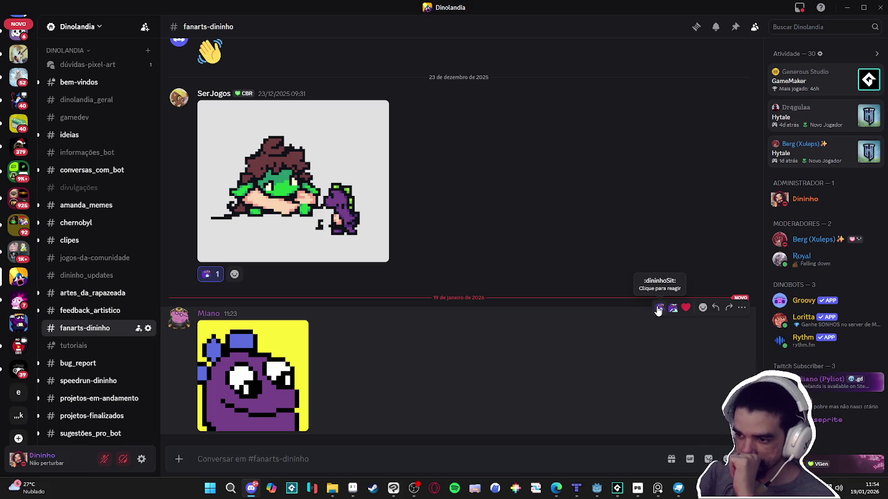
pyautogui.click(659, 309)
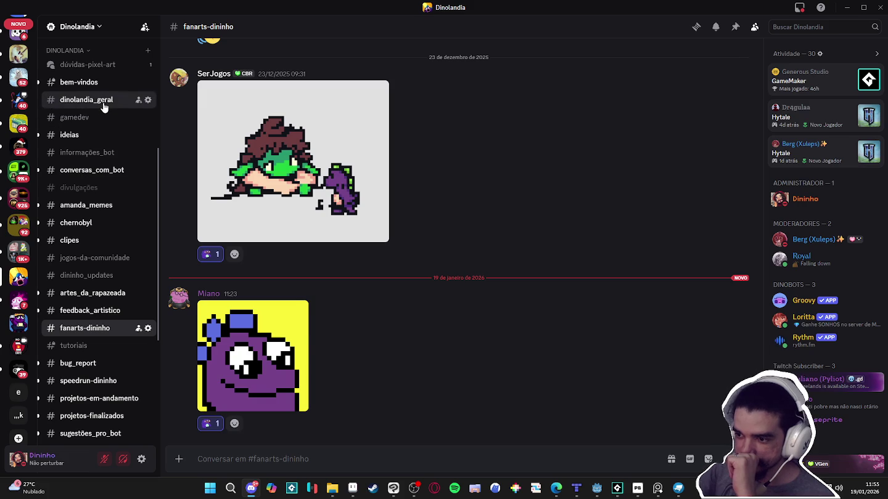
pyautogui.click(85, 98)
pyautogui.click(846, 8)
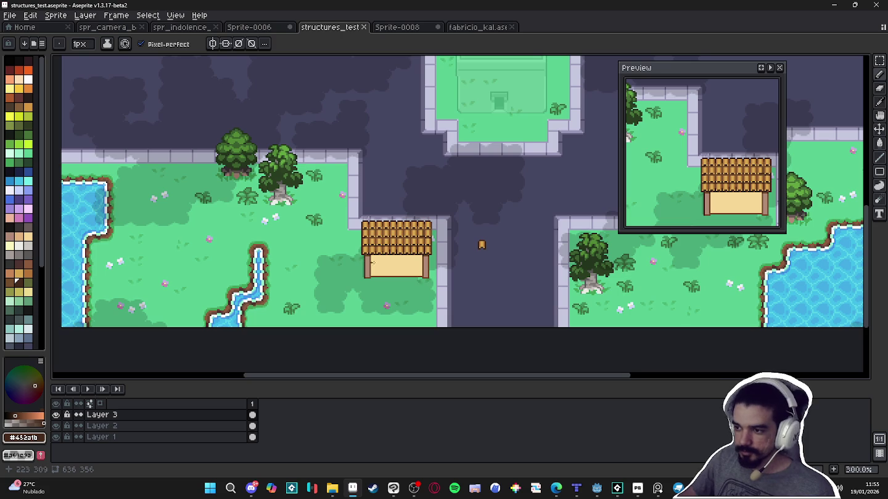
# Sample the pillar browns and try a dark line down the right pillar, then undo it
pyautogui.scroll(2, 481, 245)
pyautogui.scroll(5, 402, 259)
pyautogui.moveTo(450, 248); pyautogui.dragTo(288, 186)
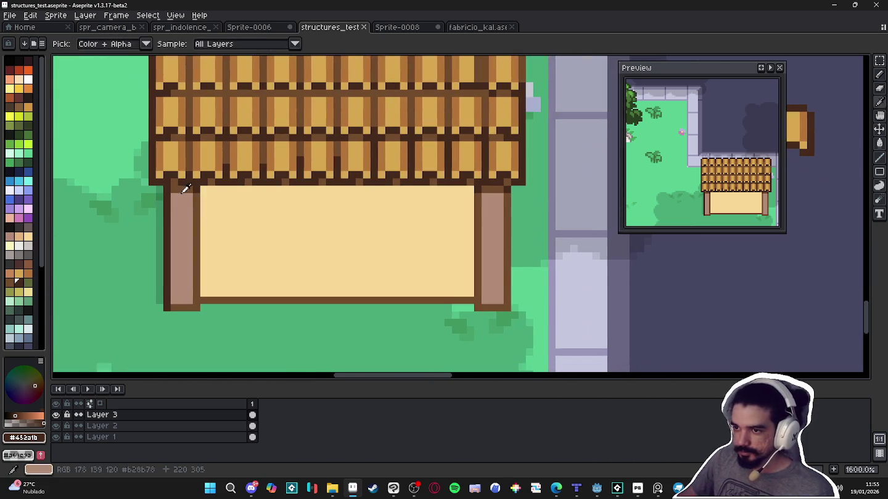
pyautogui.keyDown('alt'); pyautogui.click(182, 186); pyautogui.keyUp('alt')
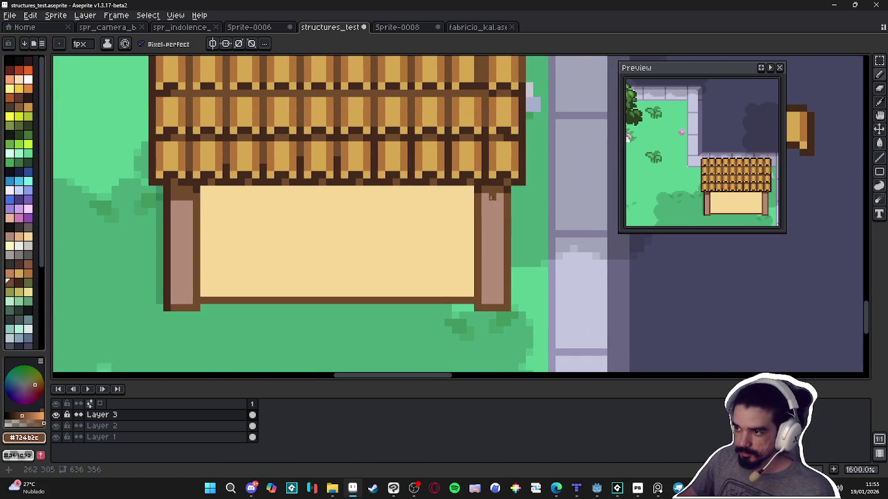
pyautogui.keyDown('alt'); pyautogui.click(511, 185); pyautogui.keyUp('alt')
pyautogui.moveTo(506, 196); pyautogui.dragTo(507, 308)
pyautogui.hotkey('ctrl', 'z')
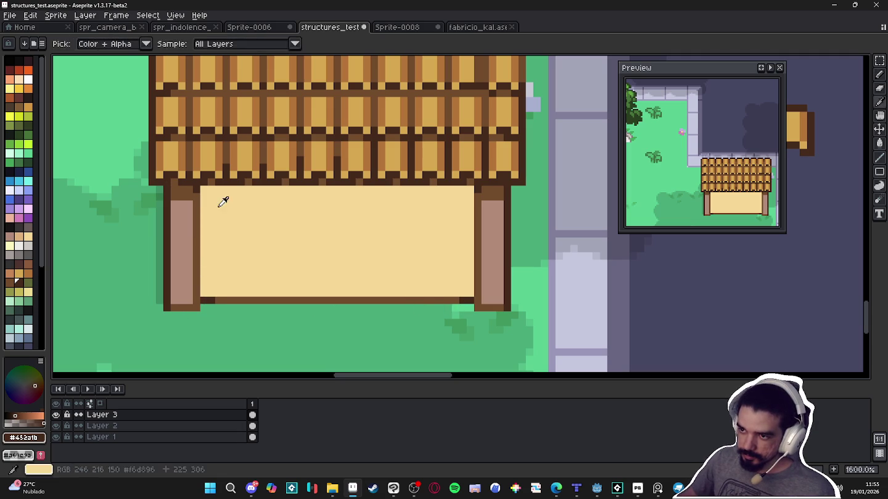
# Pick a tan swatch and draw a 37x4 shaded strip under the roof eave
pyautogui.click(18, 236)
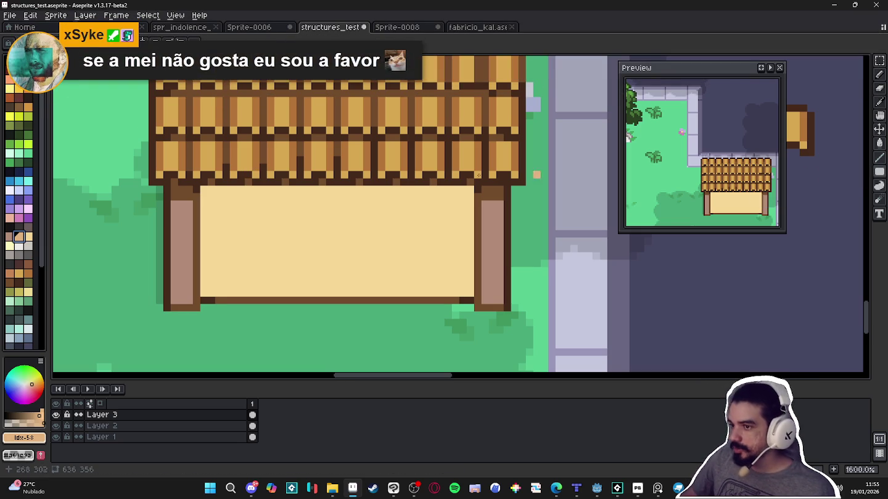
pyautogui.moveTo(202, 192)
pyautogui.mouseDown()
pyautogui.moveTo(466, 212)
pyautogui.moveTo(206, 214)
pyautogui.mouseUp()
pyautogui.scroll(1, 234, 204)
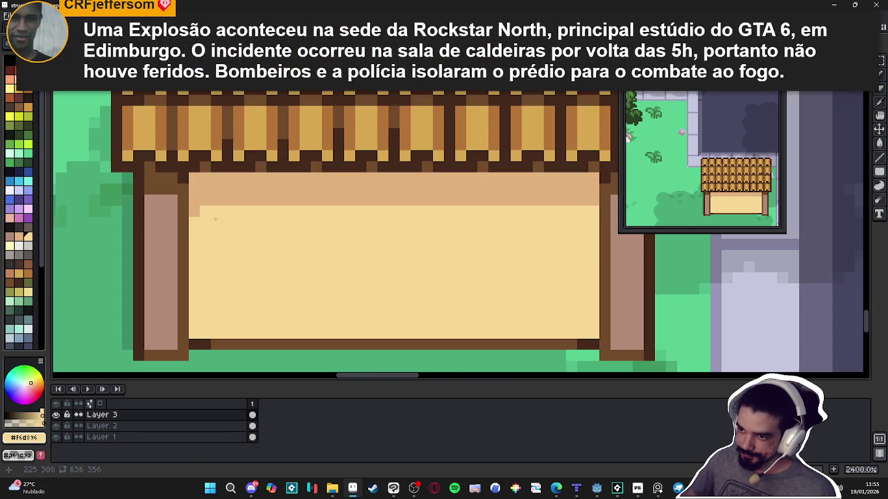
pyautogui.scroll(-4, 215, 212)
pyautogui.scroll(-1, 213, 215)
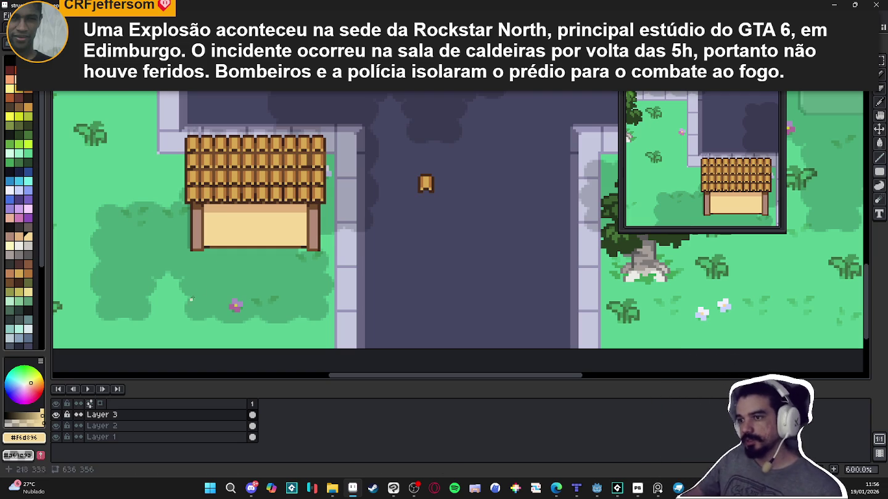
pyautogui.scroll(2, 305, 166)
# Marquee-select a block of roof tiles, then deselect and return to the Pencil
pyautogui.scroll(1, 327, 172)
pyautogui.scroll(2, 333, 211)
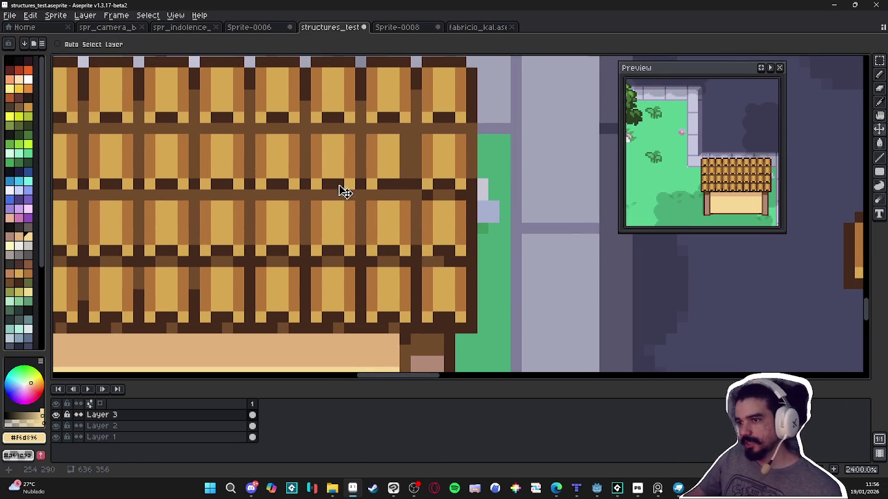
pyautogui.press('m')
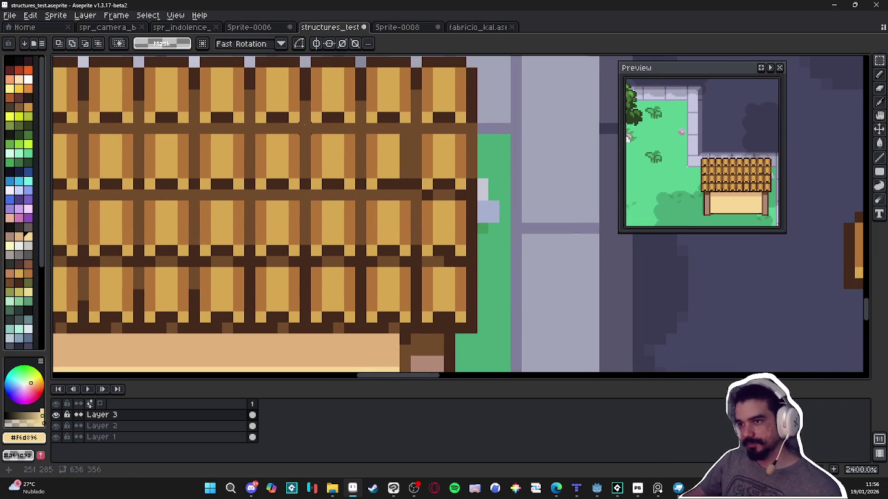
pyautogui.moveTo(301, 123); pyautogui.dragTo(349, 186)
pyautogui.hotkey('ctrl', 'd')
pyautogui.press('b')
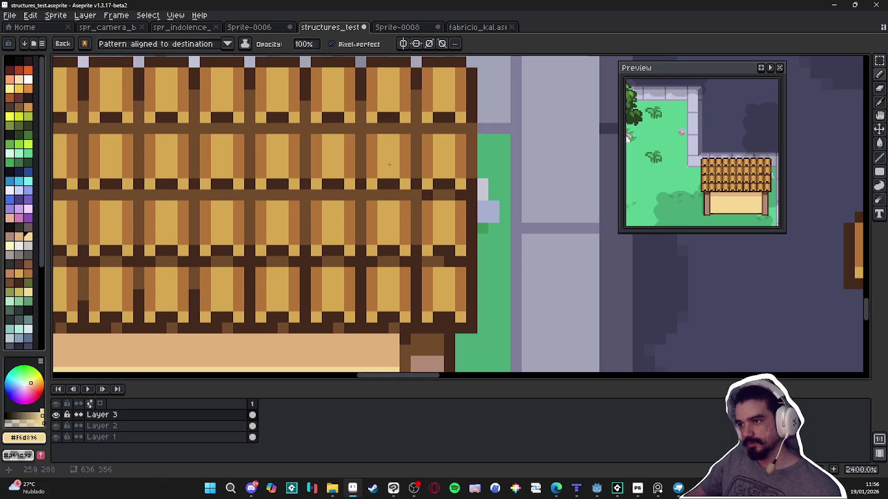
pyautogui.scroll(-4, 394, 166)
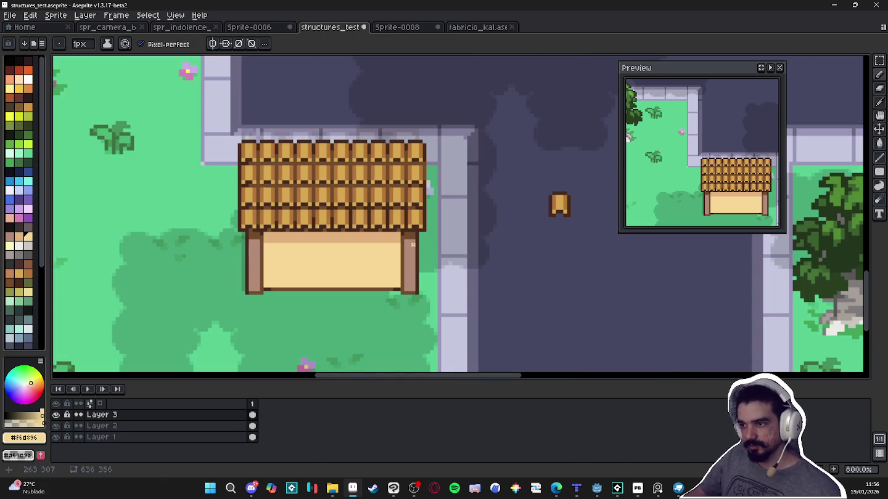
pyautogui.scroll(4, 413, 245)
# Eyedrop the outline's dark brown #724b2c and save the map
pyautogui.press('alt')
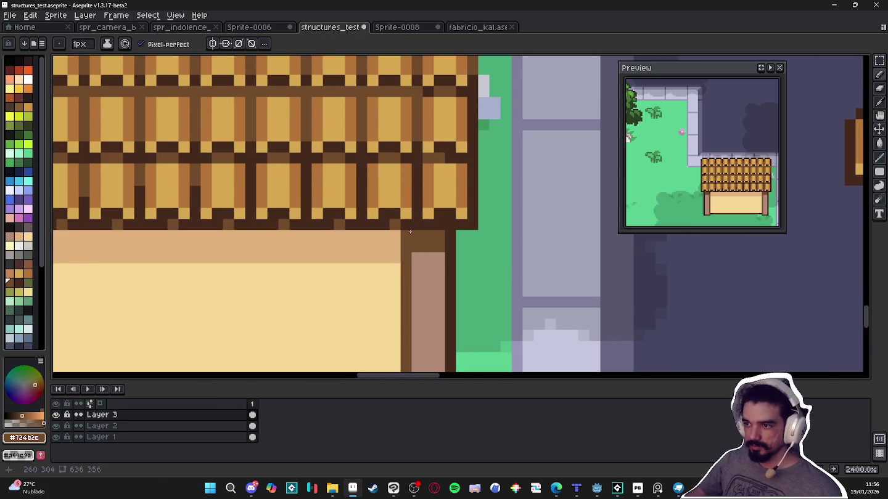
pyautogui.scroll(-5, 410, 231)
pyautogui.scroll(-1, 407, 247)
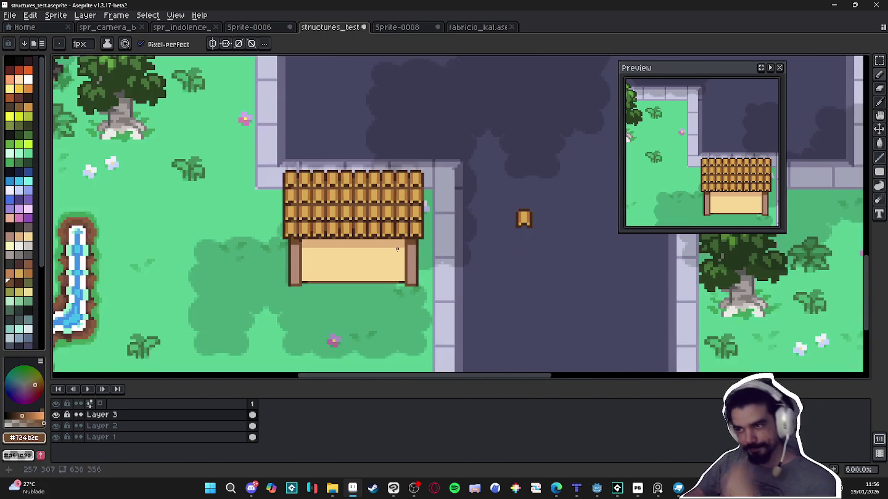
pyautogui.scroll(-1, 395, 252)
pyautogui.hotkey('ctrl', 's')
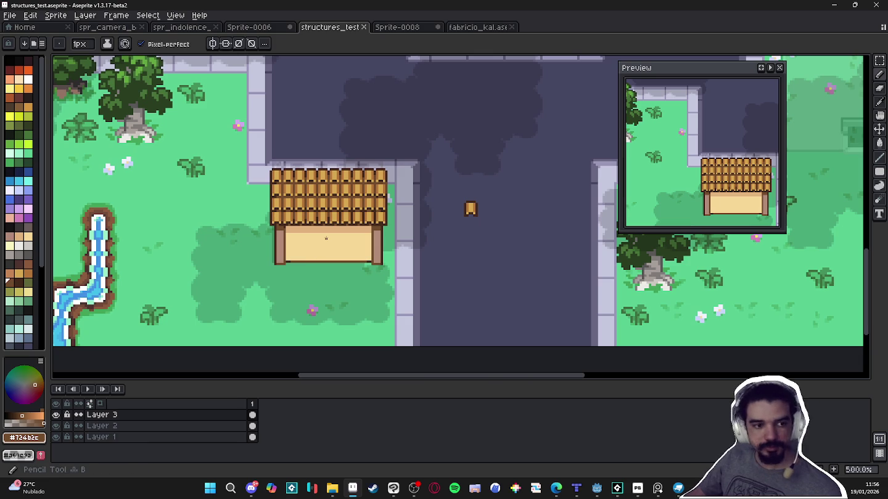
pyautogui.scroll(-2, 342, 254)
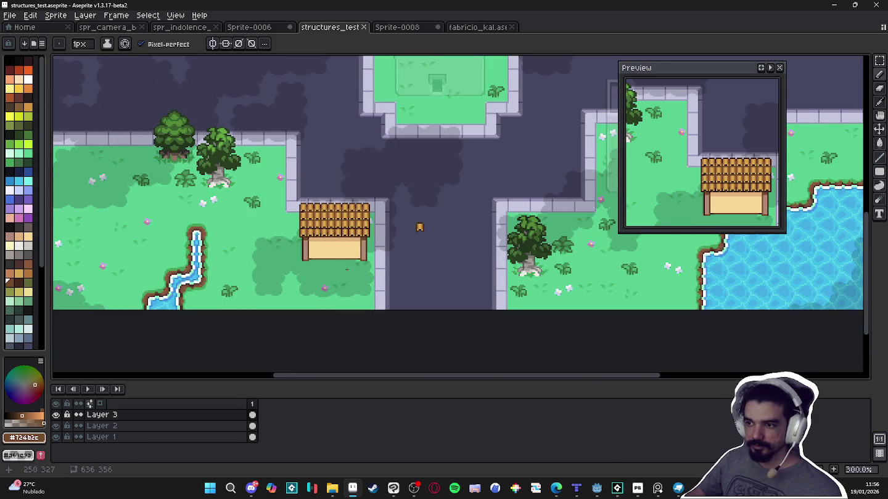
pyautogui.scroll(-1, 345, 269)
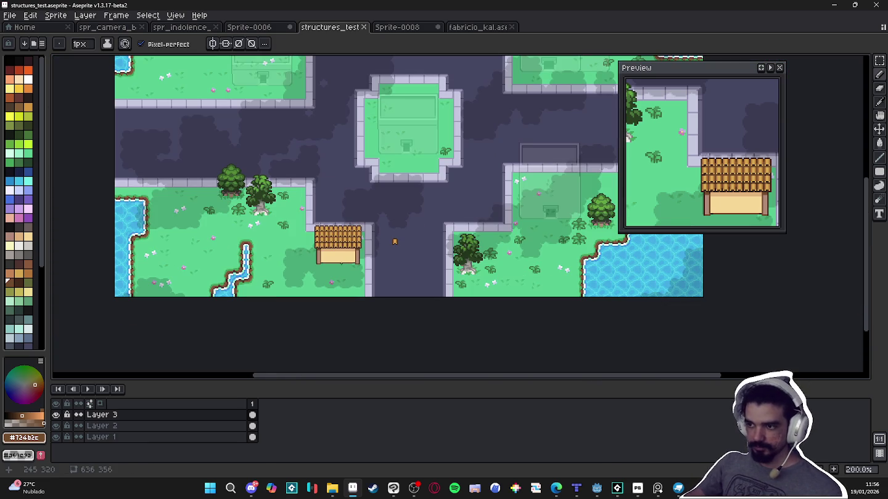
pyautogui.scroll(4, 341, 259)
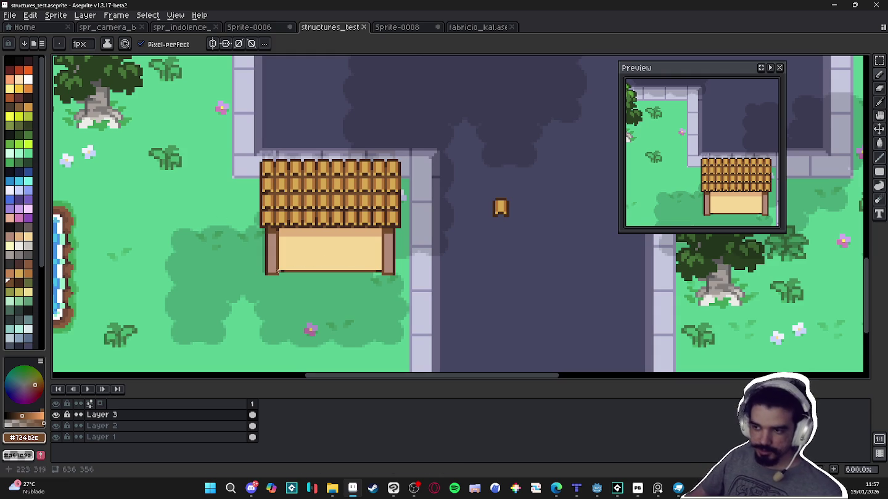
pyautogui.scroll(1, 290, 262)
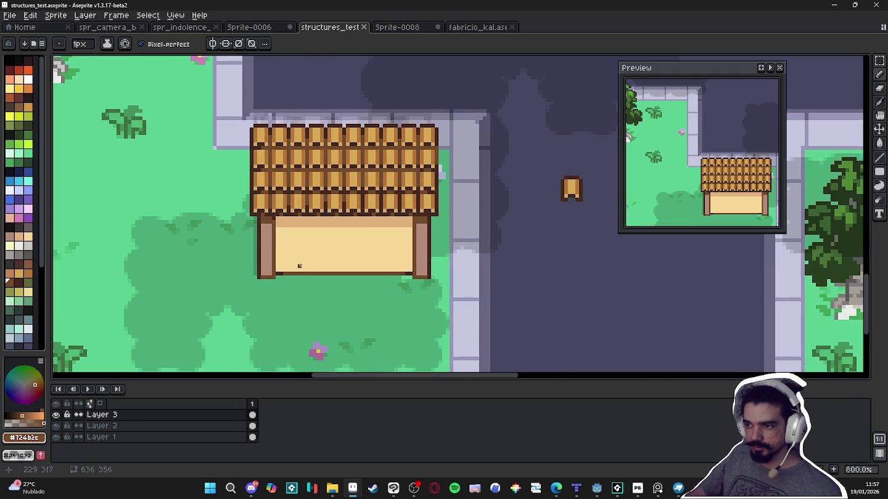
pyautogui.scroll(2, 296, 263)
pyautogui.scroll(-1, 299, 266)
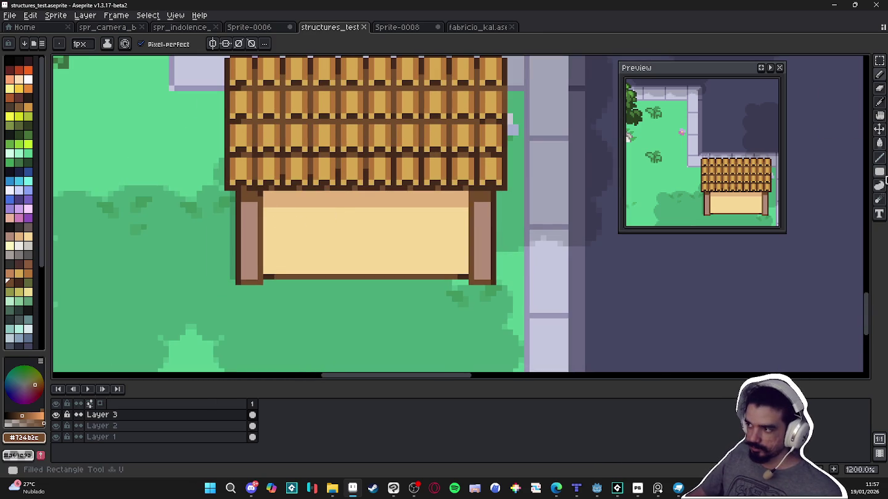
# Draw the door frame outline with the Rectangle tool, undoing a stray green line beneath it
pyautogui.click(880, 171)
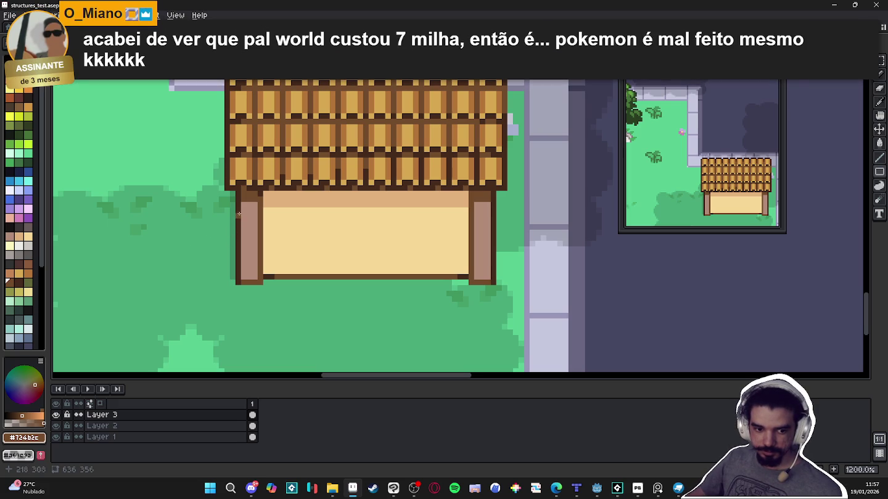
pyautogui.scroll(1, 273, 227)
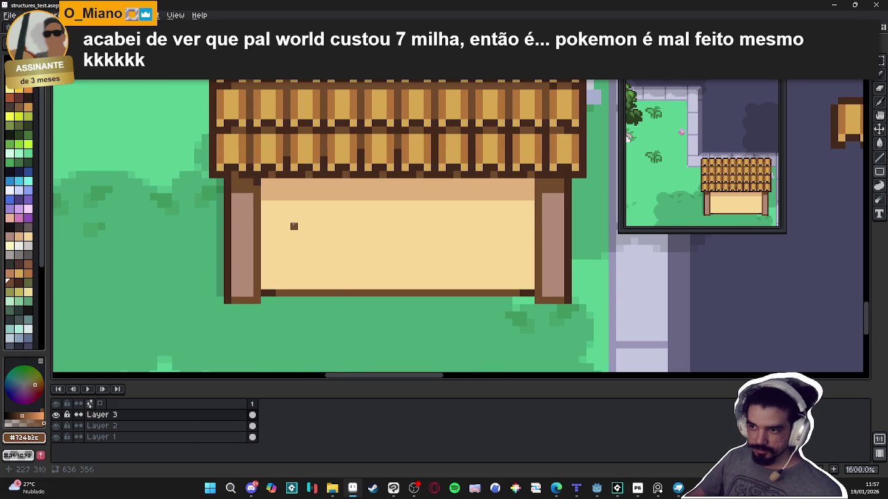
pyautogui.moveTo(294, 219); pyautogui.dragTo(343, 291)
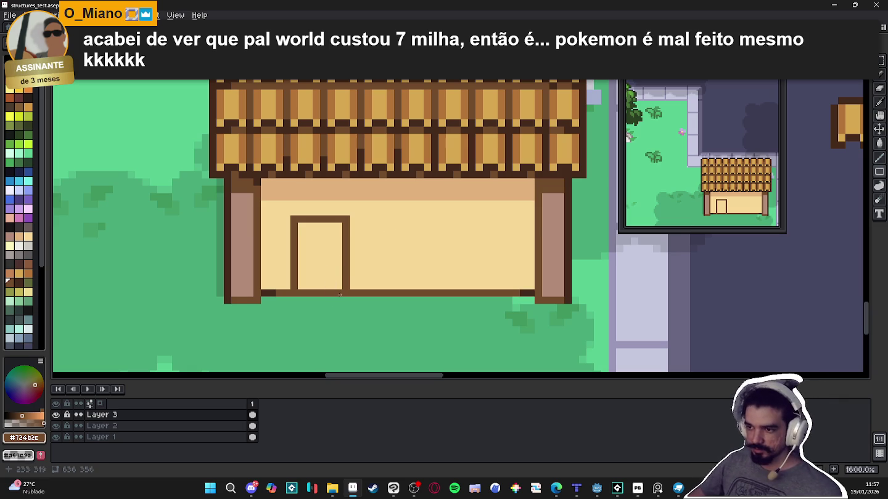
pyautogui.moveTo(331, 293); pyautogui.dragTo(299, 292)
pyautogui.press('b')
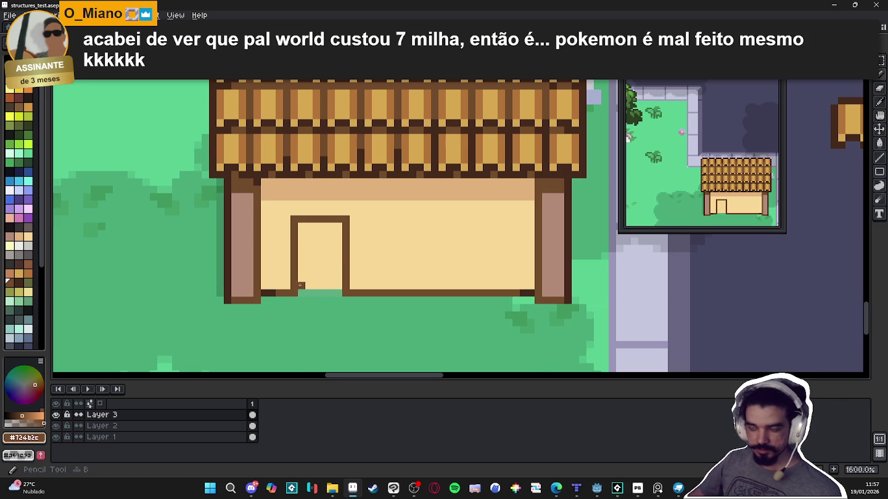
pyautogui.hotkey('ctrl', 'z')
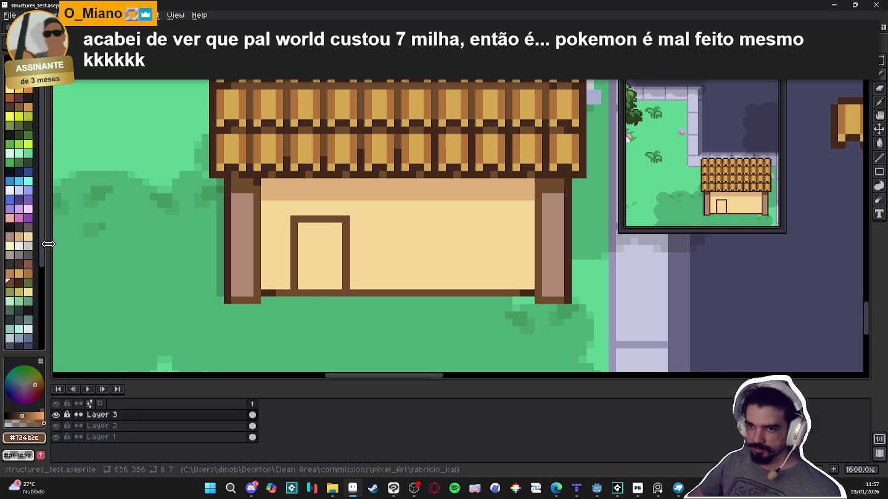
# Draw light grey doorstep rows under the door with dark grey edges on both sides
pyautogui.click(19, 245)
pyautogui.keyDown('shift'); pyautogui.click(301, 292); pyautogui.keyUp('shift')
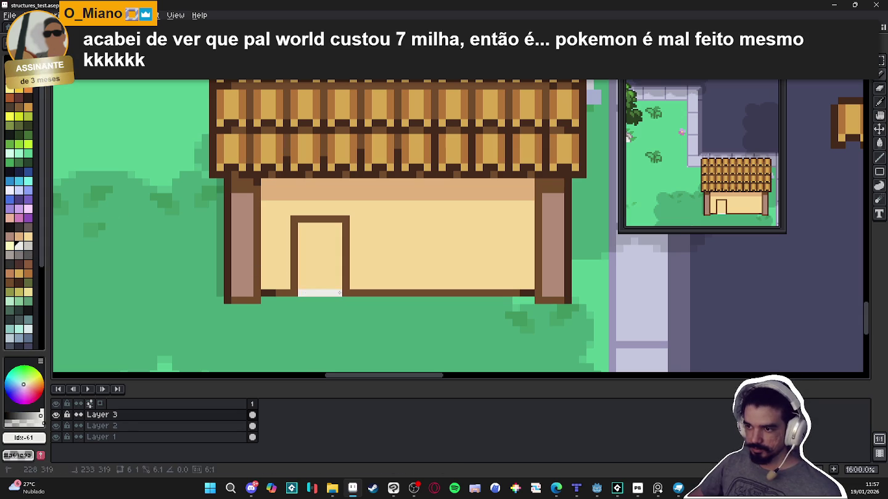
pyautogui.press(']')
pyautogui.moveTo(302, 307)
pyautogui.mouseDown()
pyautogui.moveTo(338, 307)
pyautogui.moveTo(303, 308)
pyautogui.mouseUp()
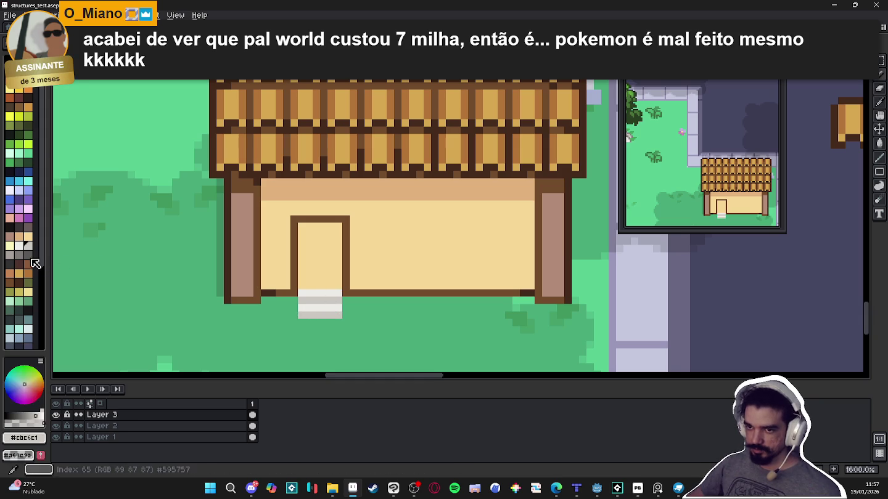
pyautogui.keyDown('alt'); pyautogui.click(209, 290); pyautogui.keyUp('alt')
pyautogui.moveTo(347, 298); pyautogui.dragTo(347, 318)
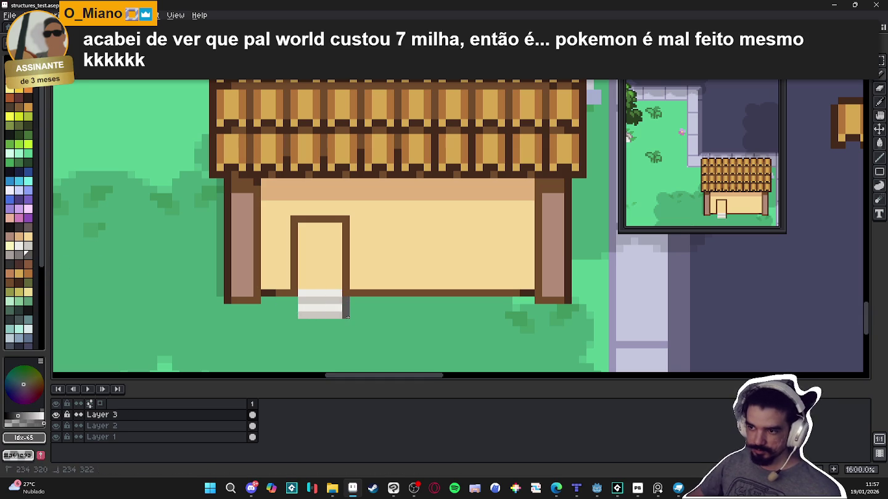
pyautogui.moveTo(291, 301); pyautogui.dragTo(292, 318)
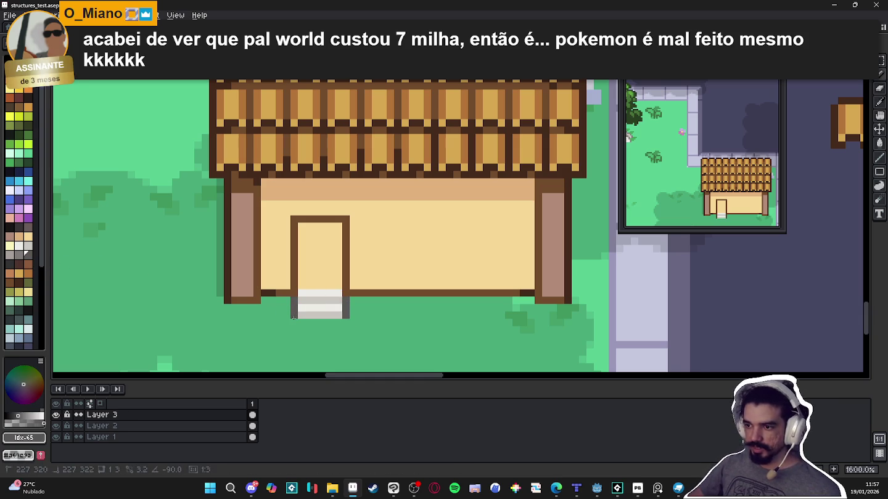
pyautogui.scroll(-1, 308, 301)
pyautogui.scroll(-1, 327, 278)
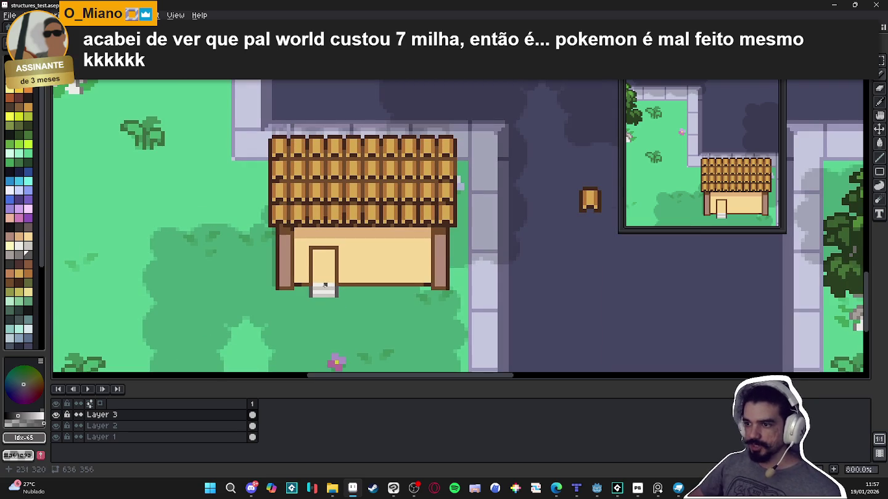
# Repaint the door frame's top bar in dark brown #452a1b, then sample the wall's sandy tone
pyautogui.scroll(2, 307, 263)
pyautogui.scroll(1, 307, 264)
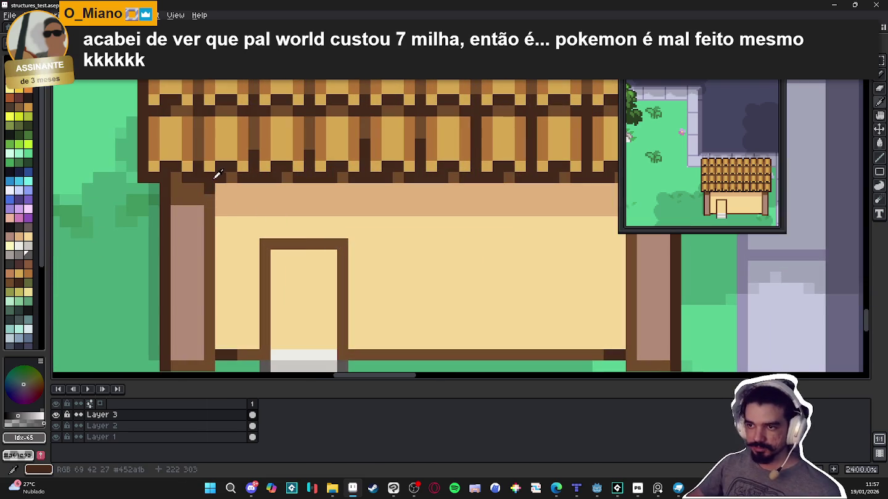
pyautogui.keyDown('alt'); pyautogui.click(213, 175); pyautogui.keyUp('alt')
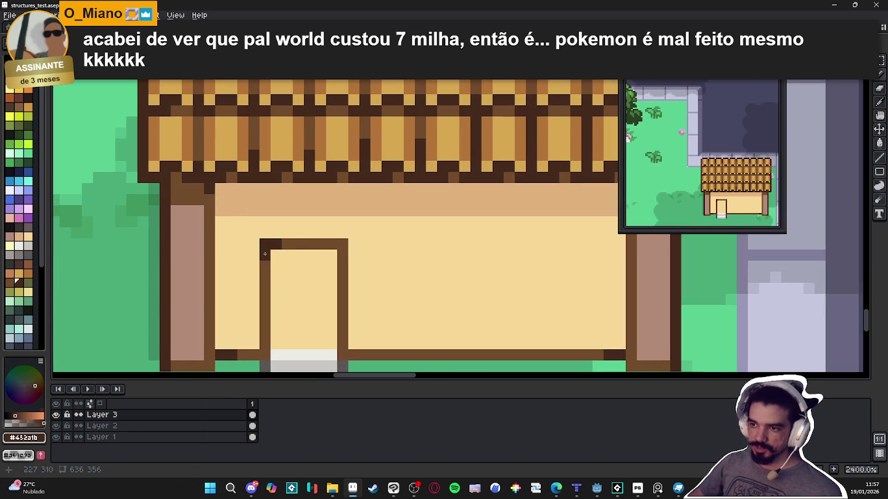
pyautogui.moveTo(338, 247); pyautogui.dragTo(288, 245)
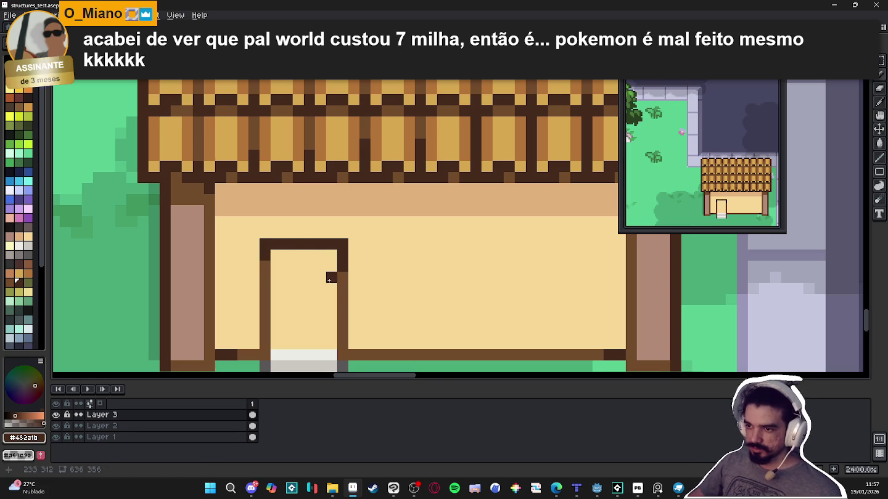
pyautogui.scroll(-3, 336, 302)
pyautogui.scroll(3, 335, 322)
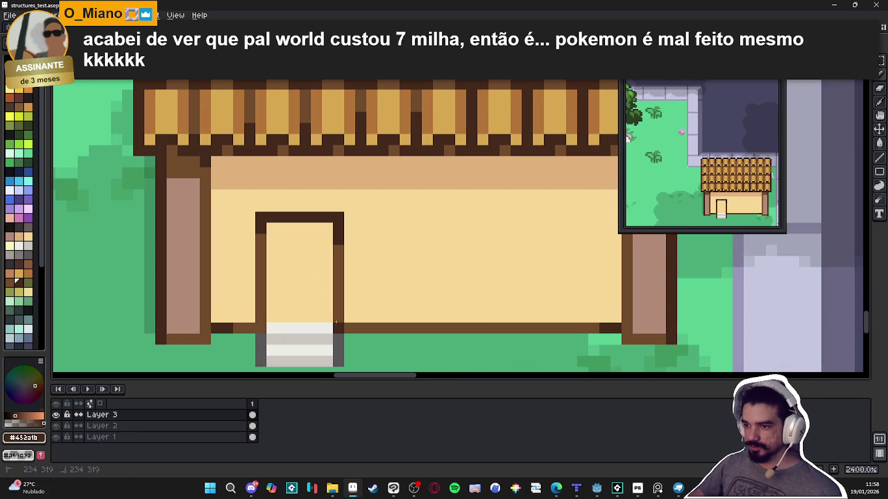
pyautogui.scroll(-3, 265, 323)
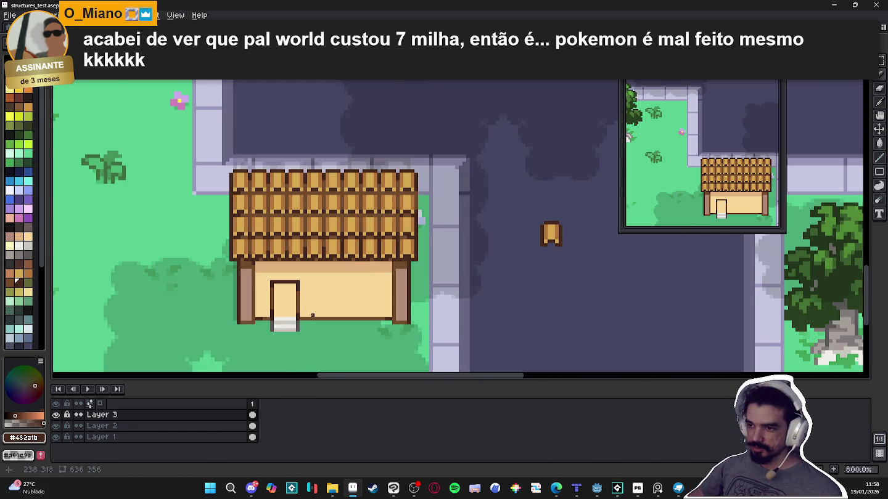
pyautogui.scroll(-1, 312, 316)
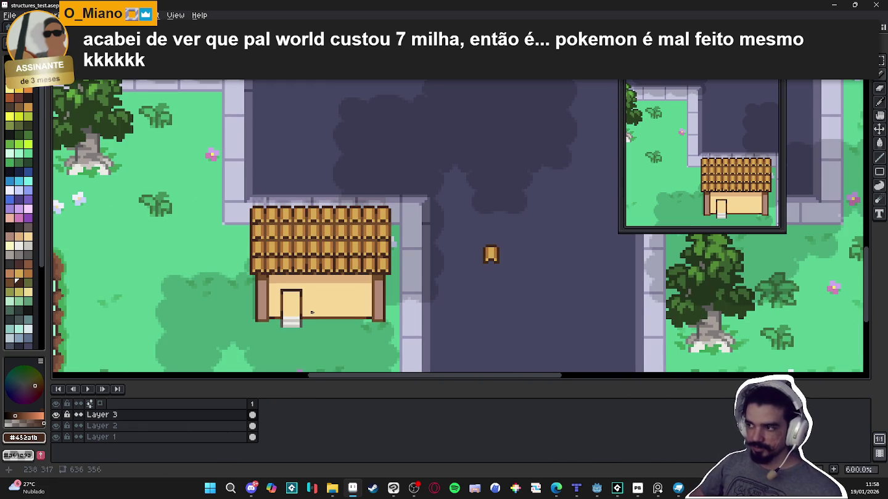
pyautogui.scroll(4, 301, 302)
pyautogui.press('alt')
pyautogui.keyDown('alt'); pyautogui.click(296, 235); pyautogui.keyUp('alt')
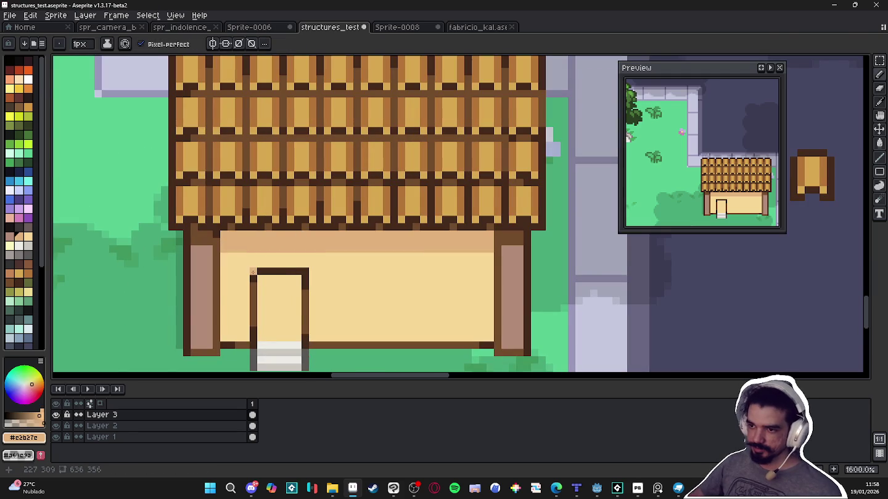
# Fill the door white using a 2-pixel brush, then go back to 1 pixel
pyautogui.keyDown('alt'); pyautogui.click(252, 272); pyautogui.keyUp('alt')
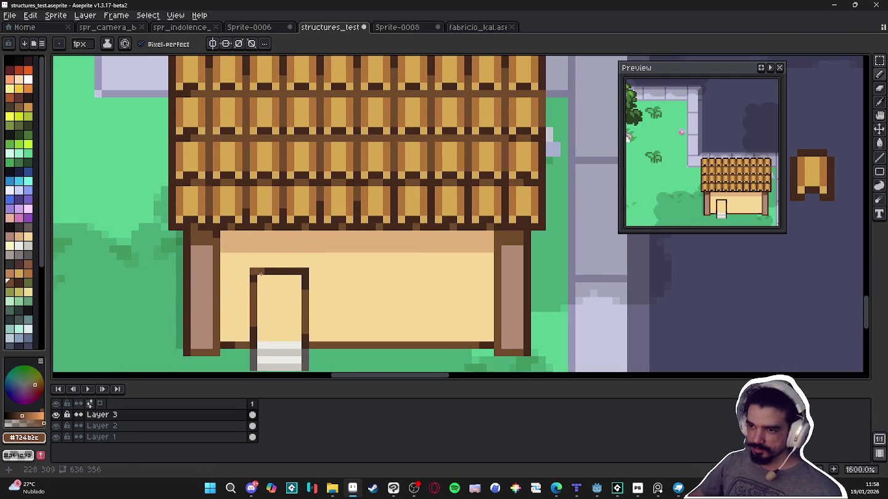
pyautogui.click(29, 274)
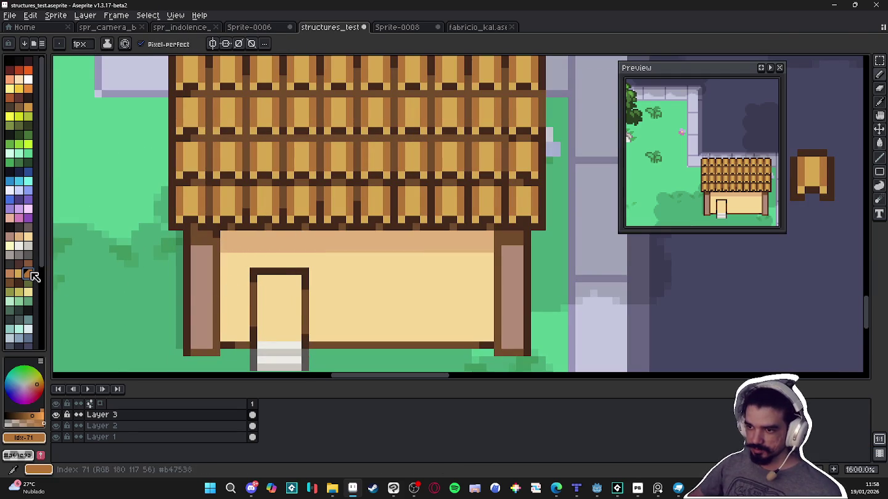
pyautogui.press('+')
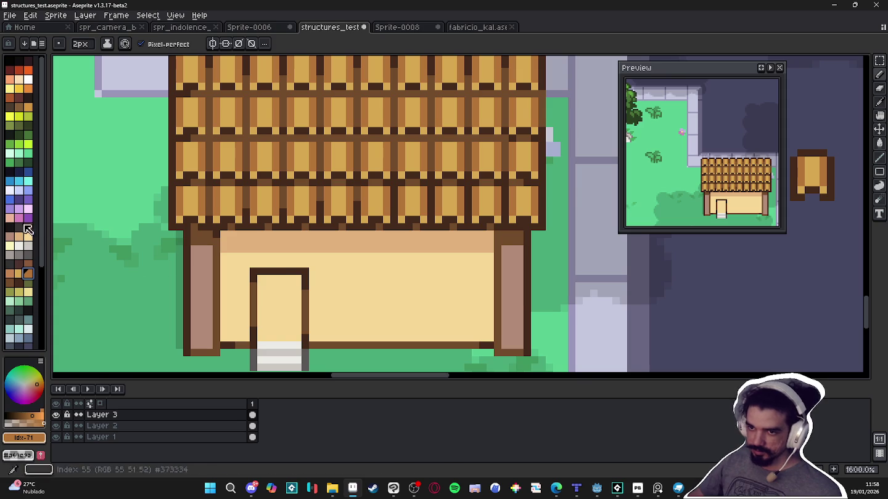
pyautogui.click(28, 79)
pyautogui.moveTo(257, 292)
pyautogui.mouseDown()
pyautogui.moveTo(298, 287)
pyautogui.moveTo(279, 325)
pyautogui.mouseUp()
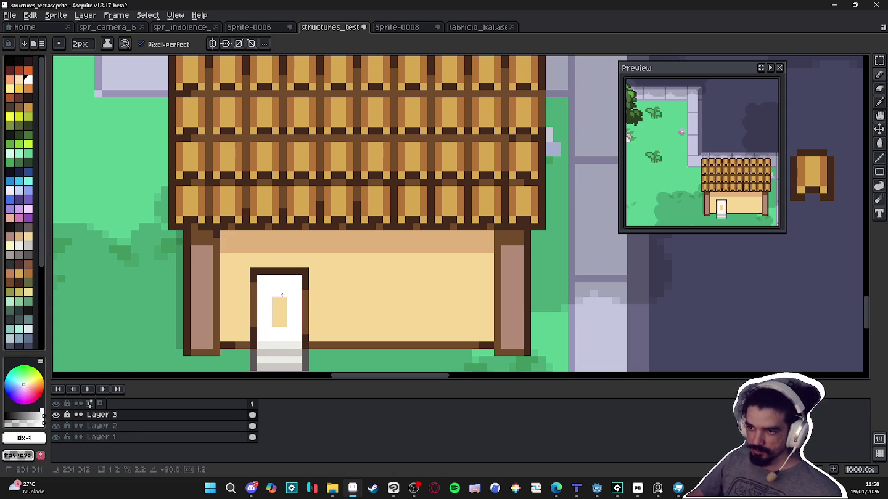
pyautogui.keyDown('alt'); pyautogui.click(289, 349); pyautogui.keyUp('alt')
pyautogui.press('-')
# Draw a grey inner panel line inside the door's top-left corner
pyautogui.click(268, 286)
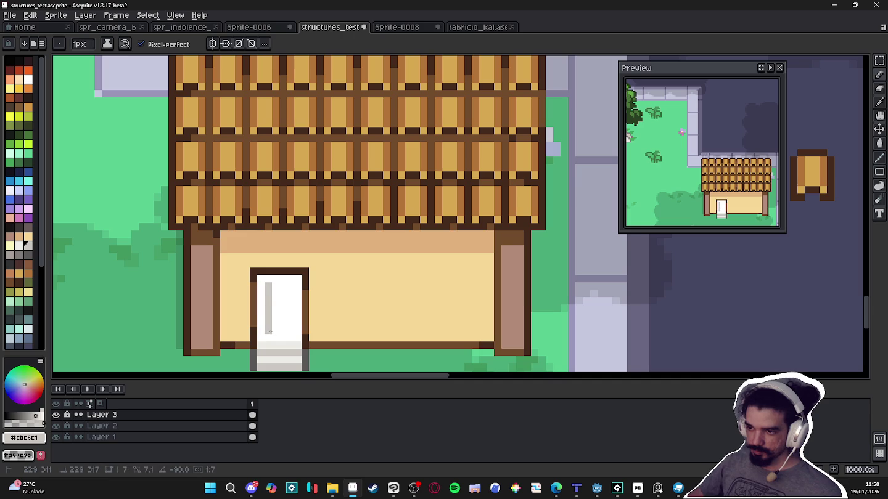
pyautogui.moveTo(267, 294)
pyautogui.mouseDown()
pyautogui.moveTo(288, 330)
pyautogui.moveTo(292, 284)
pyautogui.moveTo(273, 285)
pyautogui.mouseUp()
pyautogui.scroll(-3, 294, 348)
pyautogui.scroll(4, 292, 346)
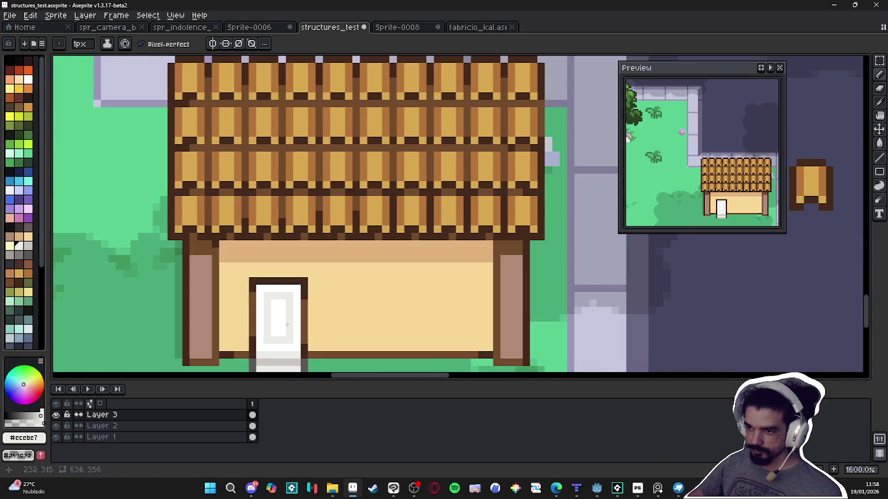
# Add darker shading pixels to the door, below and beside the knob
pyautogui.click(27, 235)
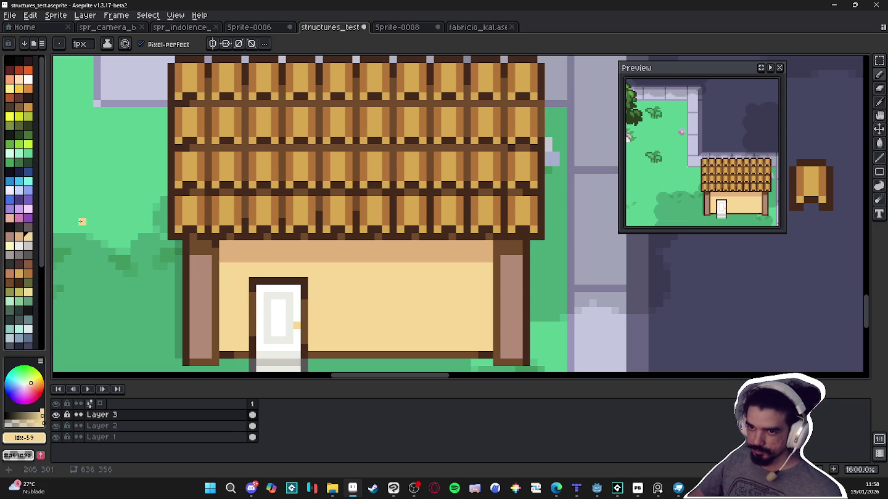
pyautogui.click(9, 235)
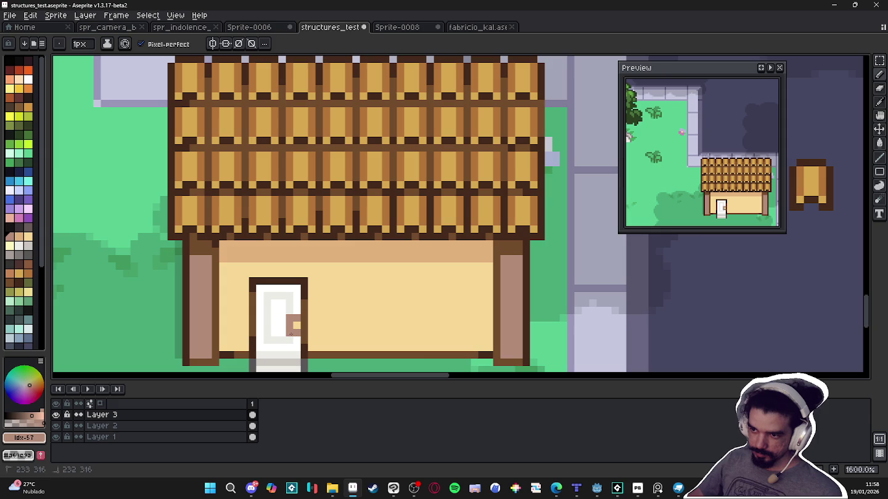
pyautogui.scroll(-1, 303, 333)
pyautogui.moveTo(292, 334); pyautogui.dragTo(290, 322)
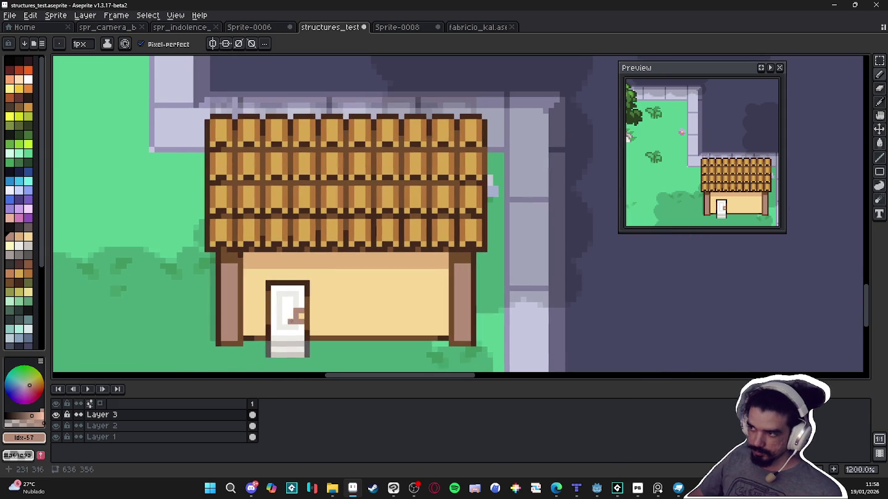
pyautogui.scroll(3, 290, 316)
pyautogui.moveTo(297, 358); pyautogui.dragTo(293, 308)
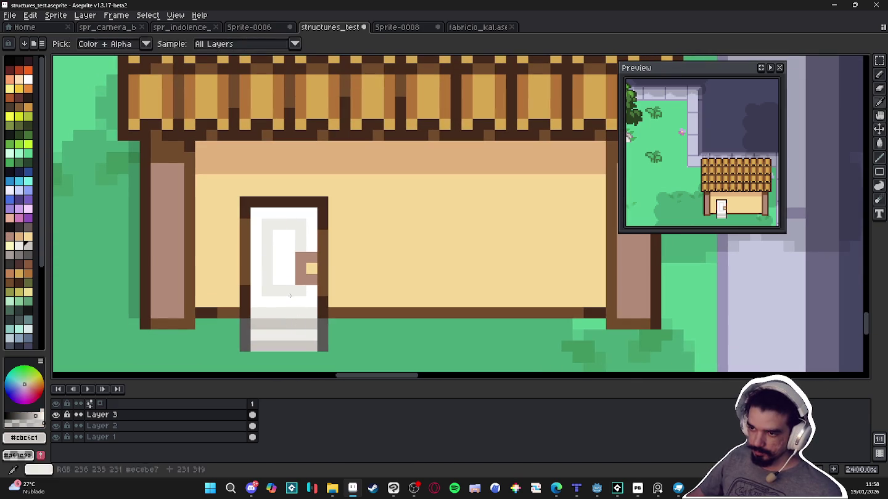
pyautogui.click(300, 236)
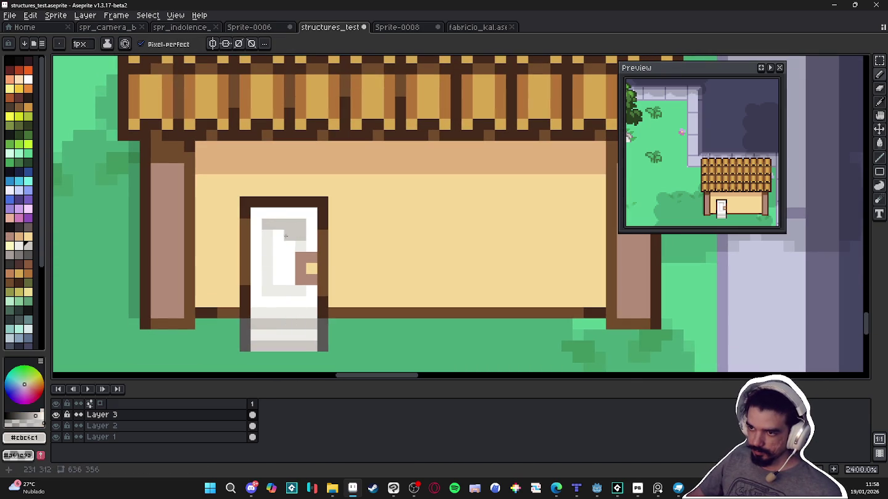
pyautogui.click(300, 290)
pyautogui.click(292, 291)
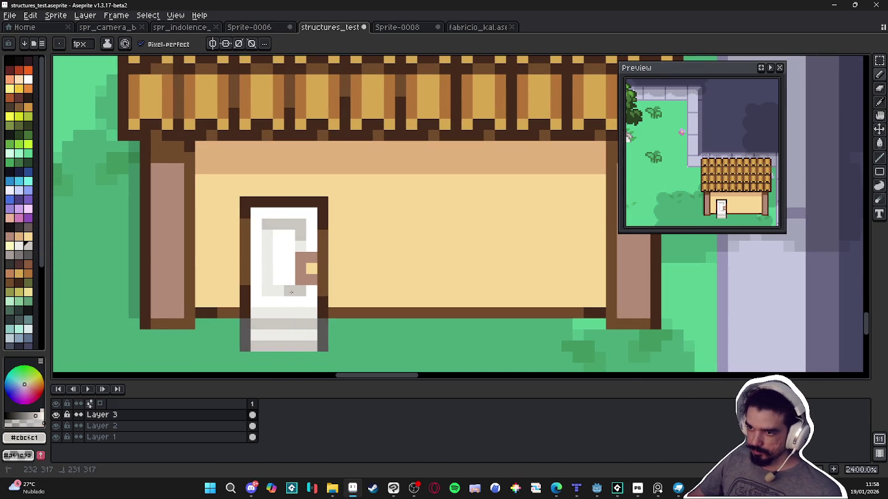
# Paint the step's top row dark grey and shift its lower rows up one pixel
pyautogui.scroll(-1, 307, 297)
pyautogui.scroll(-1, 311, 305)
pyautogui.scroll(-1, 314, 312)
pyautogui.scroll(1, 321, 320)
pyautogui.scroll(1, 320, 320)
pyautogui.scroll(1, 311, 315)
pyautogui.keyDown('alt'); pyautogui.click(274, 307); pyautogui.keyUp('alt')
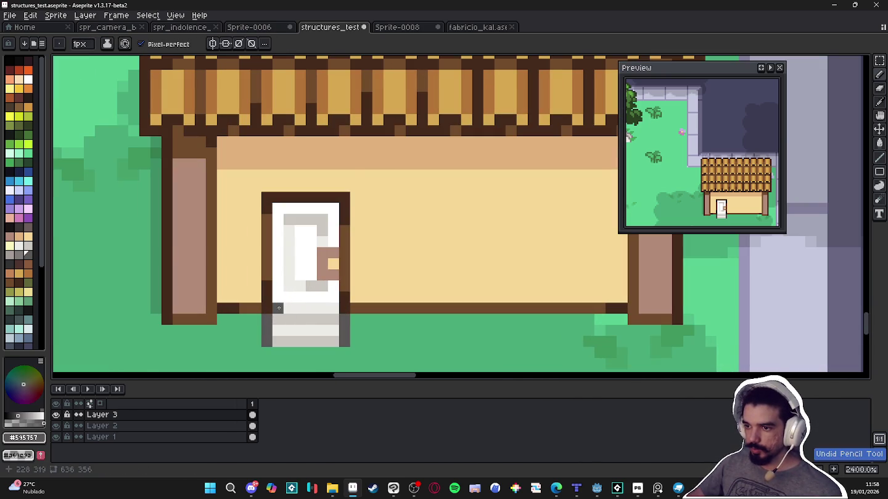
pyautogui.moveTo(283, 308); pyautogui.dragTo(335, 304)
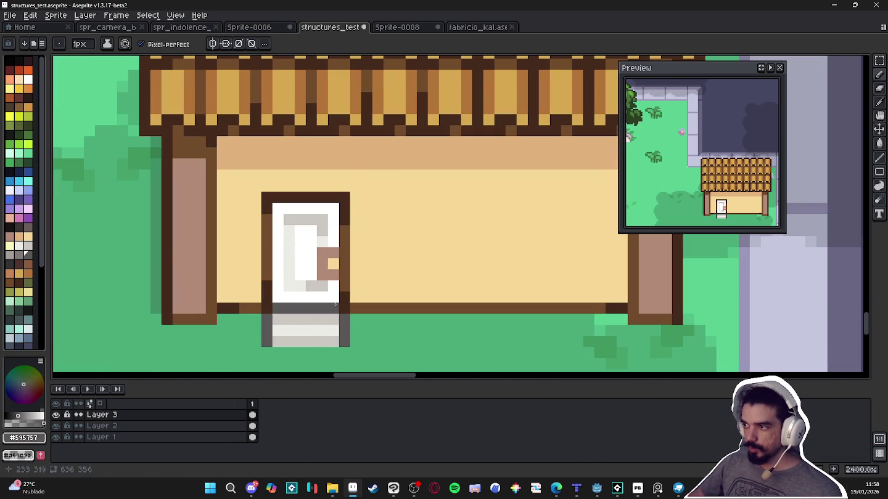
pyautogui.press('m')
pyautogui.moveTo(347, 346)
pyautogui.mouseDown()
pyautogui.moveTo(273, 326)
pyautogui.moveTo(297, 341)
pyautogui.mouseUp()
pyautogui.press('b')
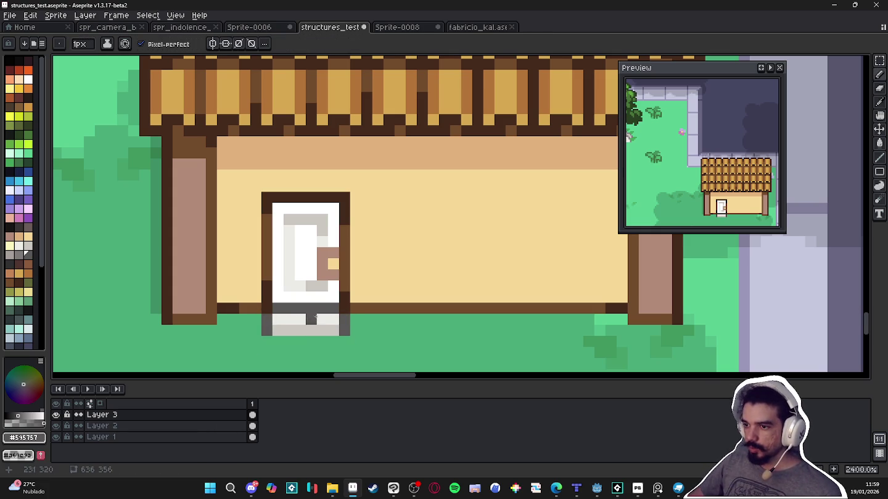
# Repaint the row under the door light grey and add dark grey pixels below it
pyautogui.keyDown('alt'); pyautogui.click(312, 286); pyautogui.keyUp('alt')
pyautogui.moveTo(313, 306)
pyautogui.mouseDown()
pyautogui.moveTo(337, 308)
pyautogui.moveTo(274, 309)
pyautogui.mouseUp()
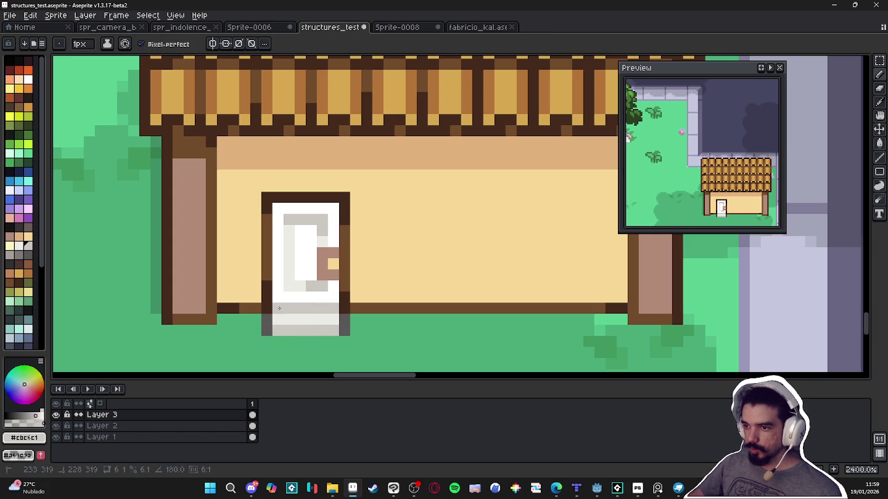
pyautogui.keyDown('alt'); pyautogui.click(342, 322); pyautogui.keyUp('alt')
pyautogui.click(322, 309)
pyautogui.click(289, 320)
pyautogui.scroll(-2, 345, 352)
pyautogui.scroll(2, 355, 364)
pyautogui.scroll(-2, 363, 356)
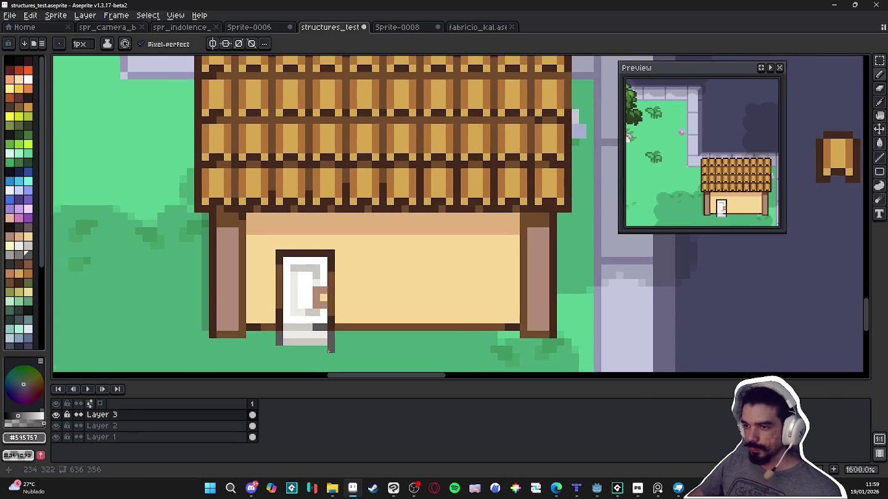
# Repaint the door frame's left and top edges in pinkish brown
pyautogui.scroll(-1, 332, 336)
pyautogui.scroll(-1, 338, 337)
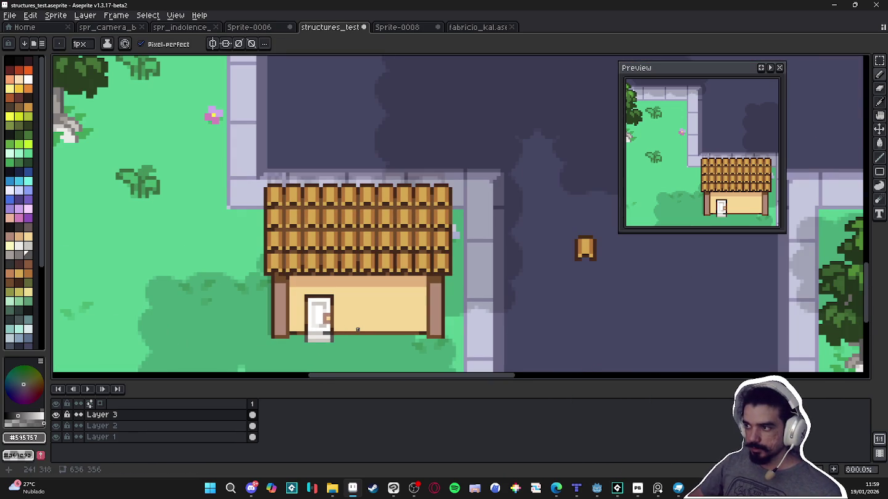
pyautogui.scroll(2, 333, 323)
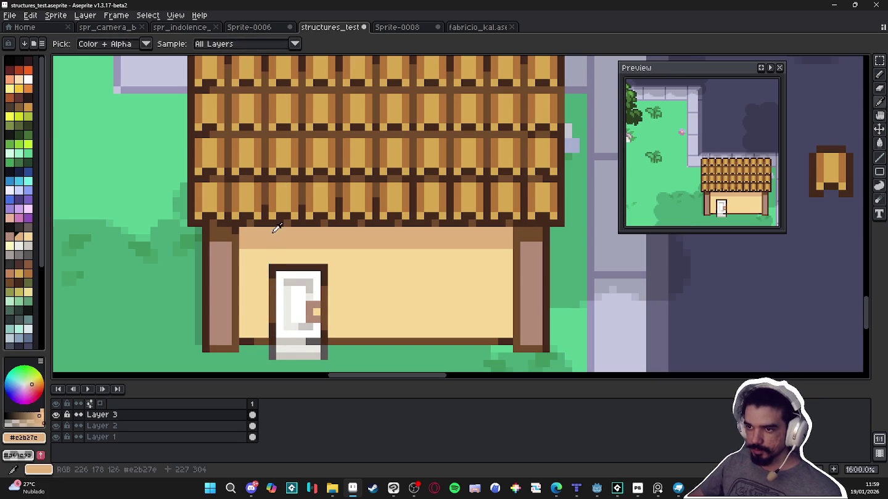
pyautogui.click(9, 236)
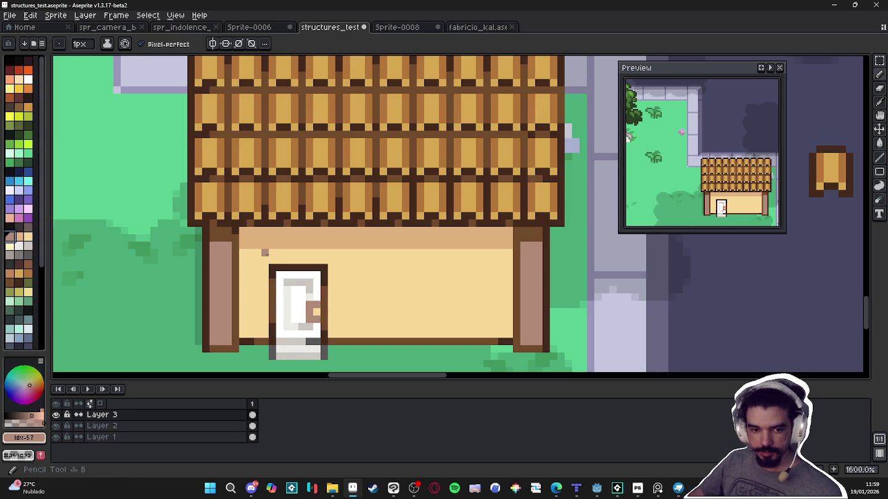
pyautogui.keyDown('shift'); pyautogui.click(272, 267); pyautogui.keyUp('shift')
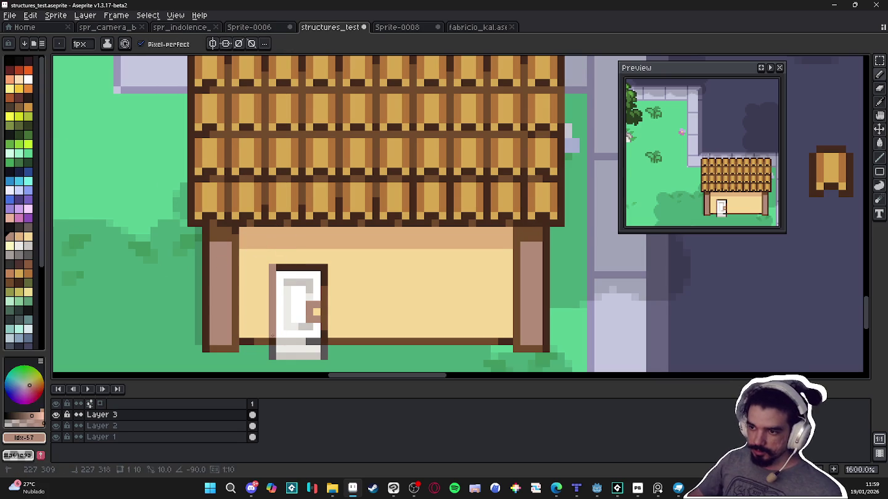
pyautogui.moveTo(271, 266)
pyautogui.mouseDown()
pyautogui.moveTo(324, 267)
pyautogui.moveTo(324, 331)
pyautogui.mouseUp()
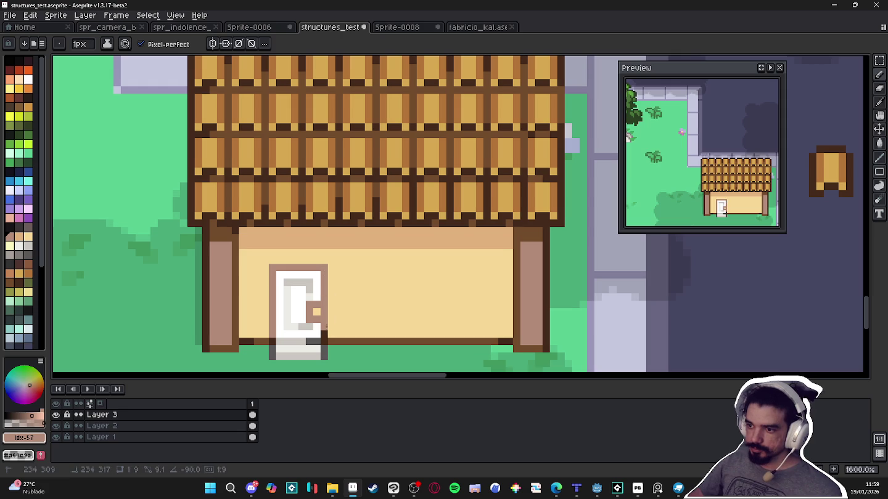
# Undo a stray stroke and add dark brown stripes across both wall pillars
pyautogui.press('alt')
pyautogui.click(332, 336)
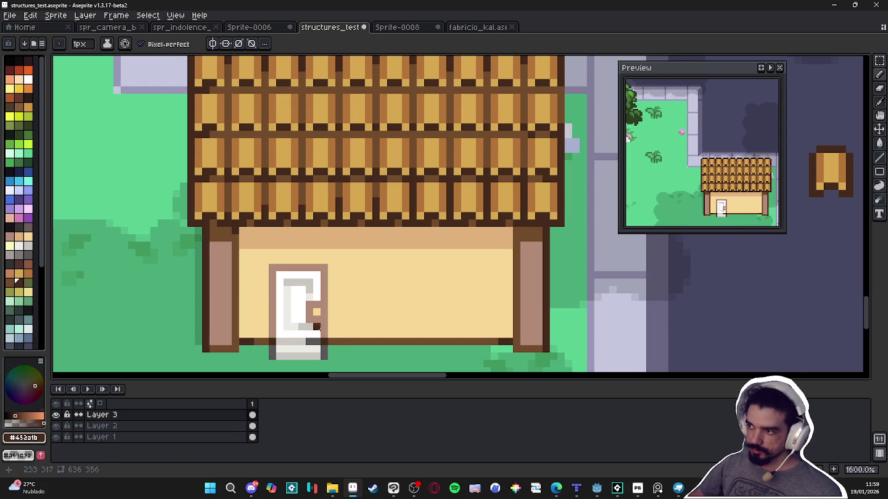
pyautogui.keyDown('alt'); pyautogui.click(480, 336); pyautogui.keyUp('alt')
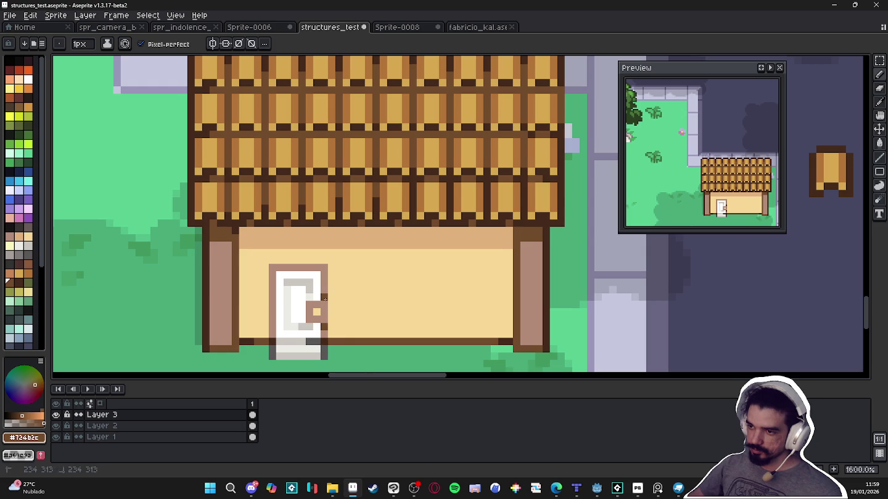
pyautogui.hotkey('ctrl', 'z')
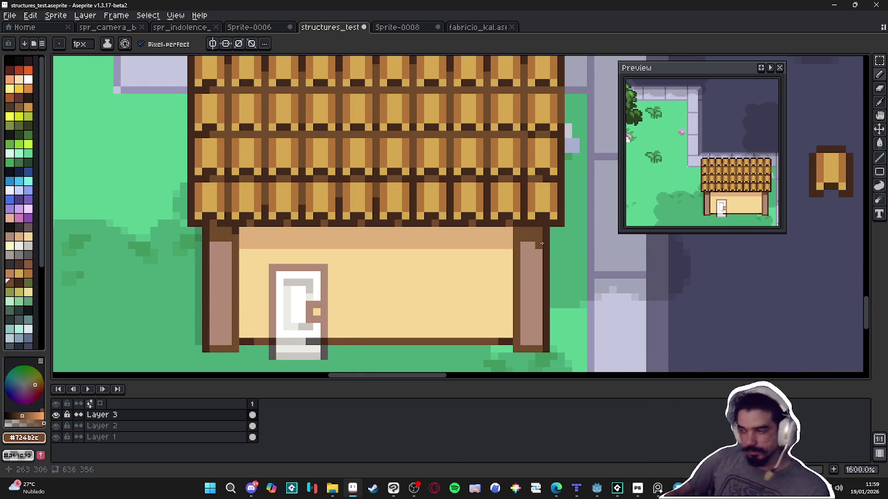
pyautogui.scroll(2, 185, 340)
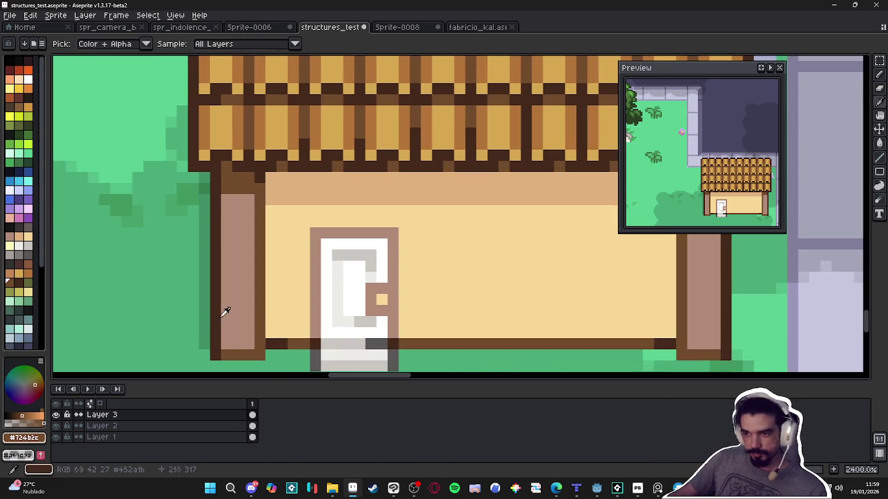
pyautogui.moveTo(251, 321); pyautogui.dragTo(222, 322)
pyautogui.moveTo(688, 322); pyautogui.dragTo(708, 322)
# Reframe the view on the door and wall, and choose a grey swatch
pyautogui.scroll(-2, 454, 287)
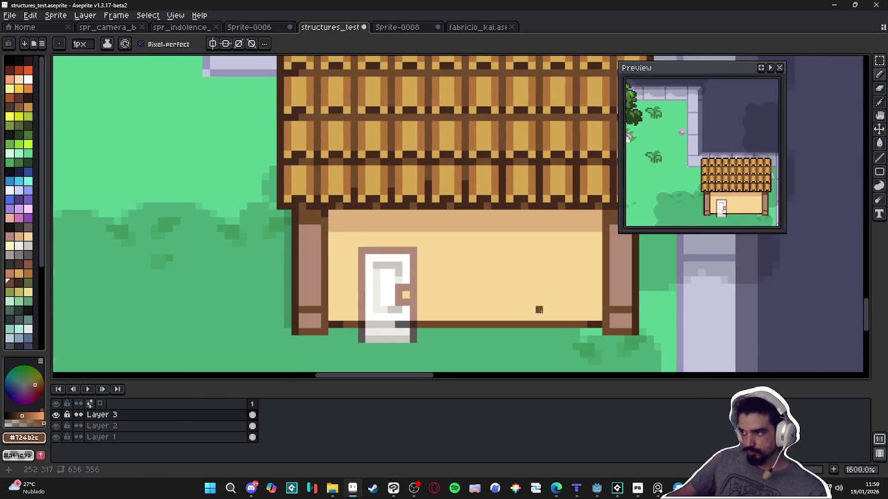
pyautogui.scroll(2, 331, 311)
pyautogui.scroll(-2, 331, 315)
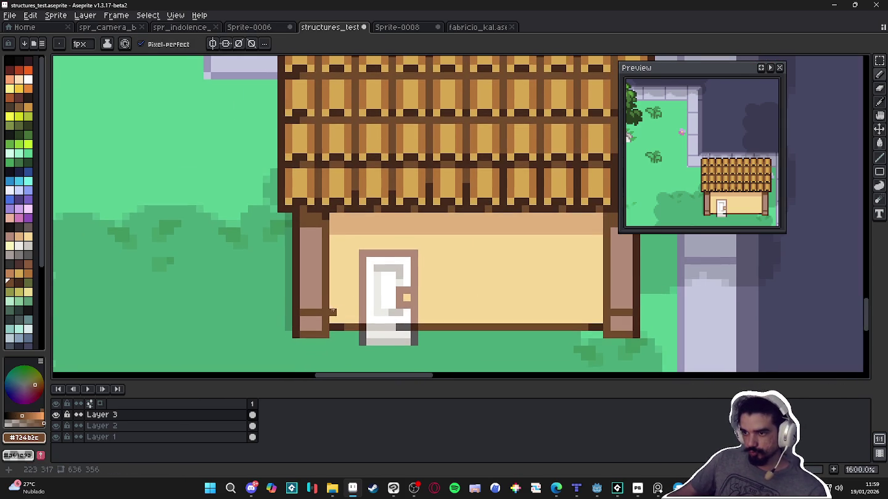
pyautogui.scroll(2, 333, 312)
pyautogui.scroll(-2, 317, 268)
pyautogui.moveTo(317, 269); pyautogui.dragTo(296, 275)
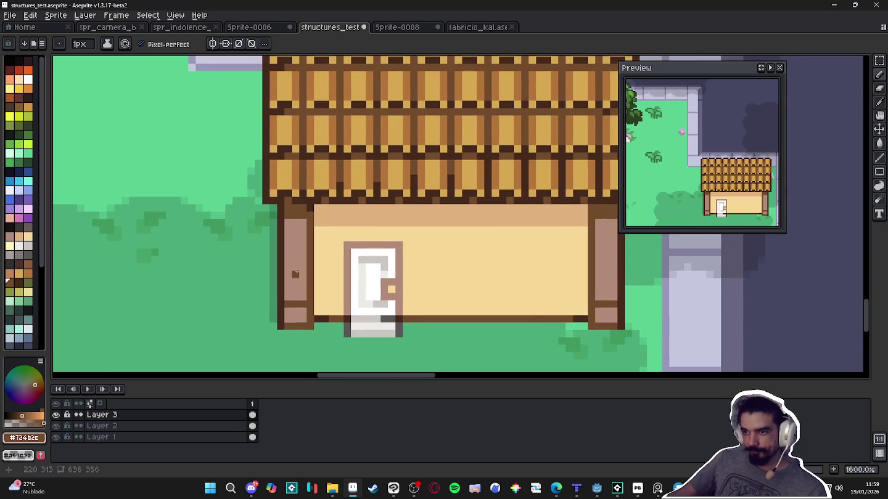
pyautogui.scroll(1, 295, 275)
pyautogui.scroll(-1, 295, 276)
pyautogui.scroll(1, 302, 278)
pyautogui.scroll(-1, 303, 278)
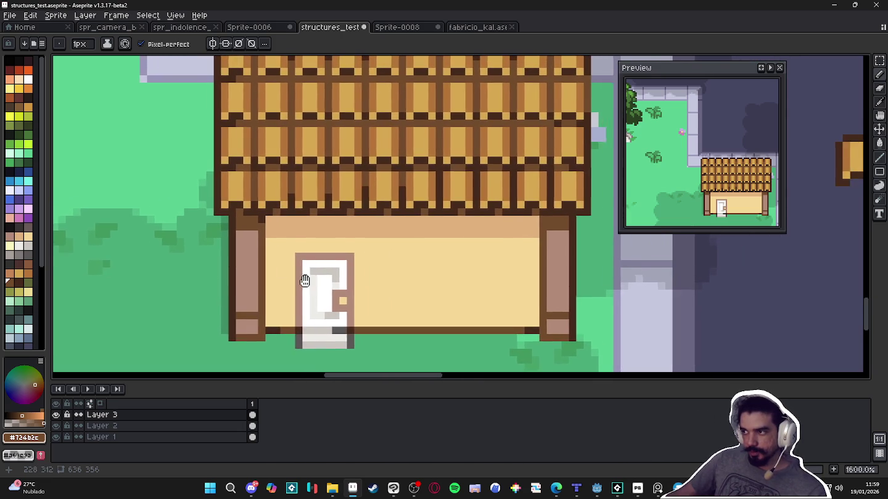
pyautogui.scroll(-1, 306, 280)
pyautogui.scroll(-2, 328, 251)
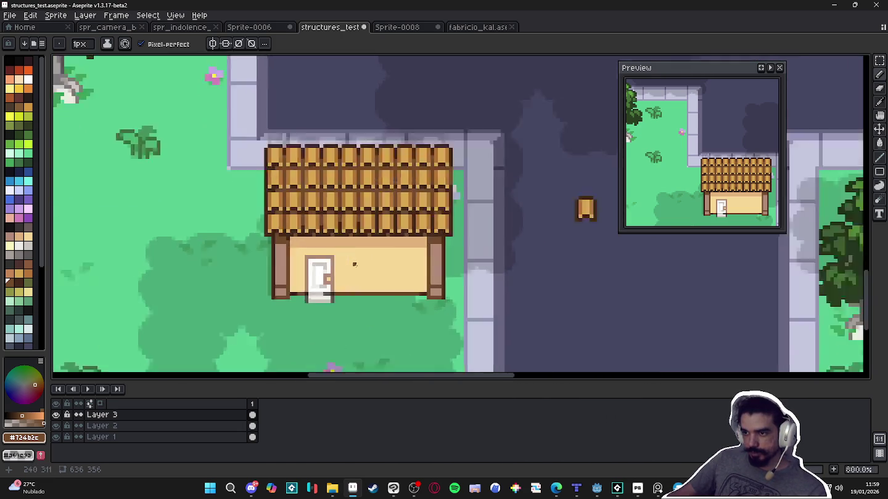
pyautogui.scroll(3, 352, 264)
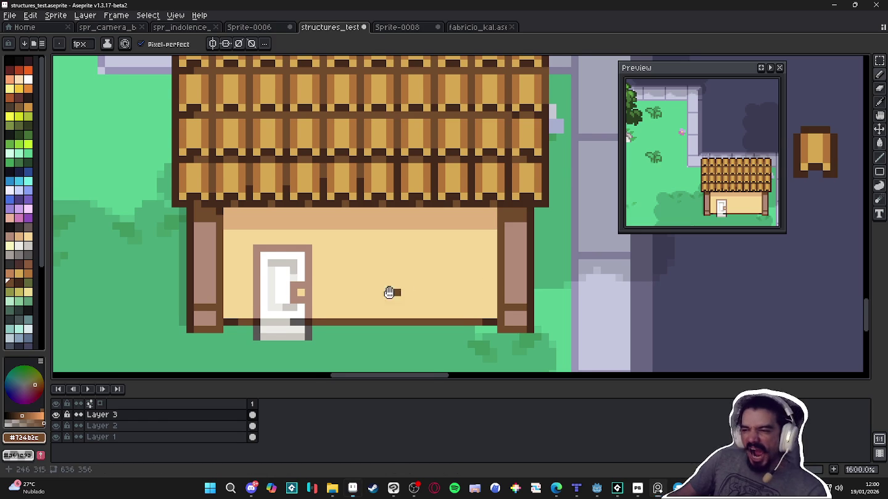
pyautogui.moveTo(397, 292); pyautogui.dragTo(373, 298)
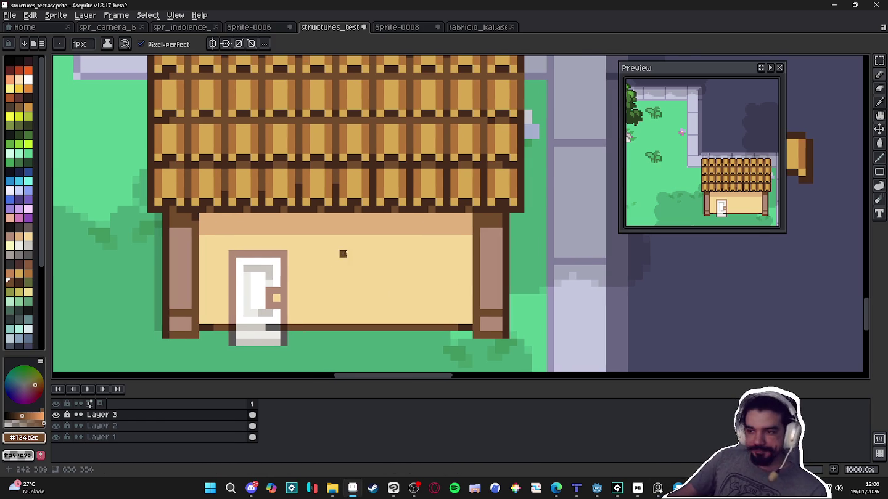
pyautogui.scroll(1, 341, 253)
pyautogui.click(19, 246)
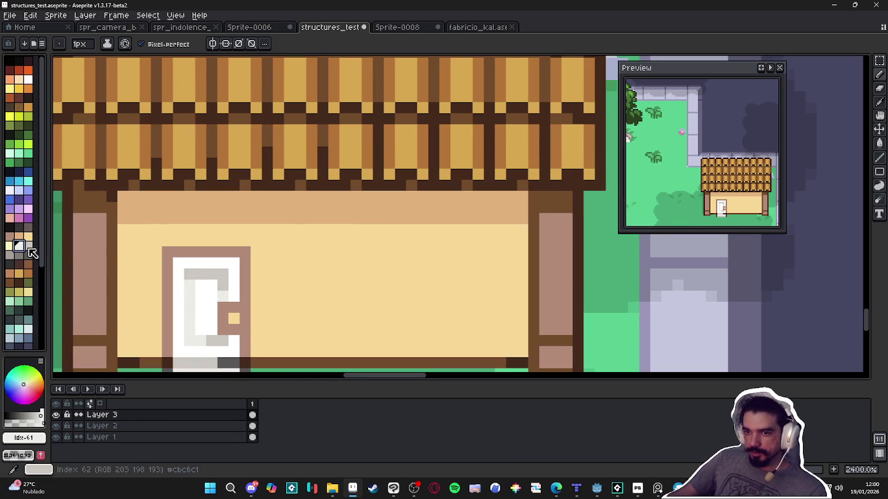
# Draw the window outline's top and bottom edges in lighter grey
pyautogui.click(29, 246)
pyautogui.moveTo(359, 254)
pyautogui.mouseDown()
pyautogui.moveTo(476, 251)
pyautogui.moveTo(458, 279)
pyautogui.moveTo(467, 308)
pyautogui.moveTo(377, 306)
pyautogui.moveTo(364, 254)
pyautogui.mouseUp()
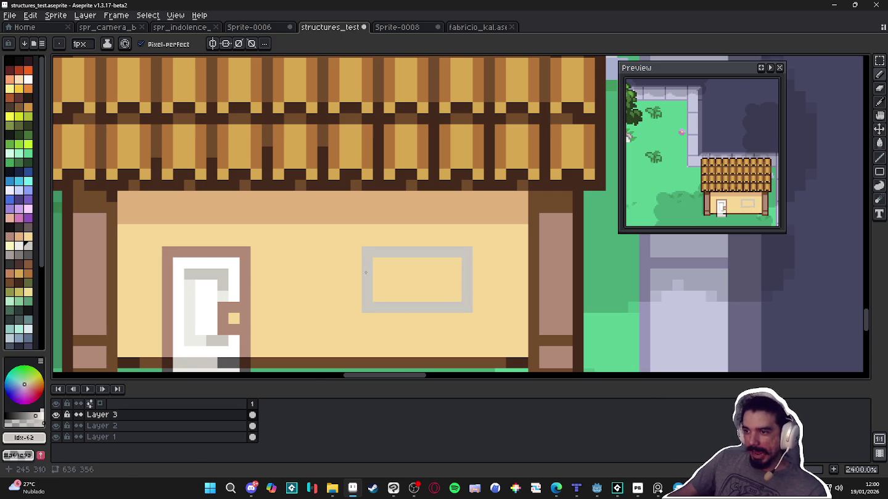
pyautogui.scroll(-4, 369, 293)
pyautogui.scroll(4, 372, 310)
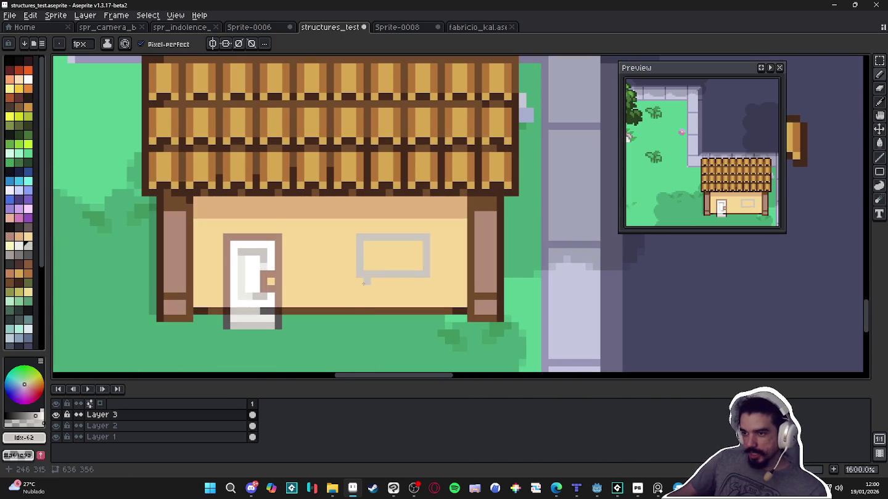
pyautogui.moveTo(364, 281); pyautogui.dragTo(425, 280)
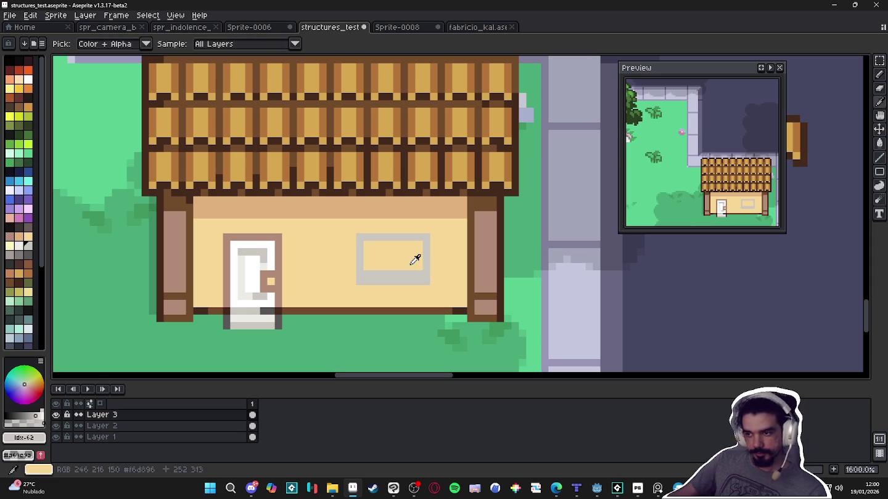
# Widen the grey window frame by one column, using colours sampled from the canvas
pyautogui.keyDown('alt'); pyautogui.click(416, 259); pyautogui.keyUp('alt')
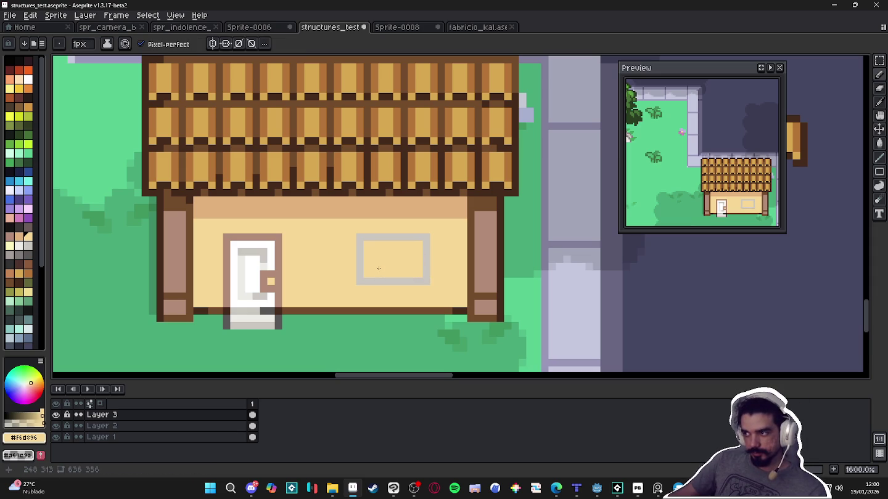
pyautogui.keyDown('alt'); pyautogui.click(330, 310); pyautogui.keyUp('alt')
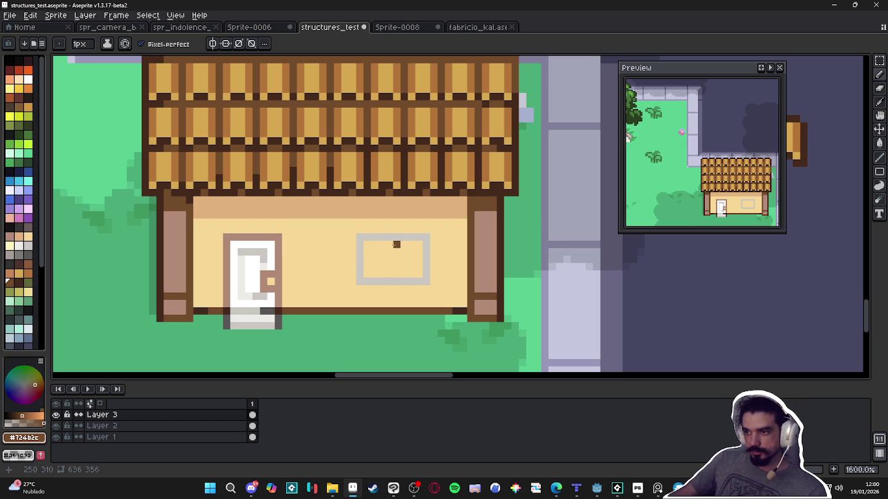
pyautogui.press('alt')
pyautogui.keyDown('alt'); pyautogui.click(424, 237); pyautogui.keyUp('alt')
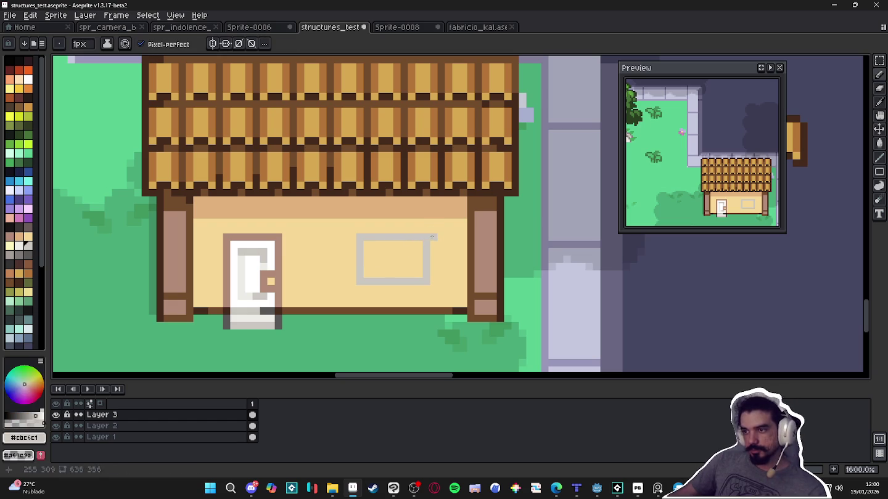
pyautogui.moveTo(433, 236)
pyautogui.mouseDown()
pyautogui.moveTo(432, 284)
pyautogui.moveTo(425, 247)
pyautogui.mouseUp()
pyautogui.keyDown('alt'); pyautogui.click(423, 274); pyautogui.keyUp('alt')
pyautogui.scroll(-1, 407, 271)
# Give the window a white inner frame and central divider, with white taken from the door
pyautogui.scroll(-2, 404, 270)
pyautogui.scroll(-1, 404, 269)
pyautogui.scroll(-4, 405, 268)
pyautogui.scroll(5, 407, 264)
pyautogui.scroll(1, 392, 272)
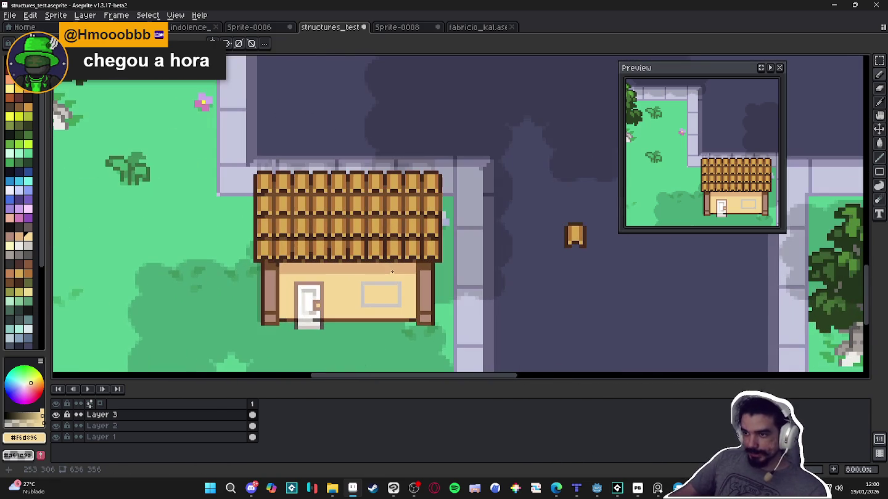
pyautogui.scroll(5, 370, 280)
pyautogui.scroll(-1, 332, 291)
pyautogui.scroll(-1, 327, 291)
pyautogui.scroll(1, 326, 293)
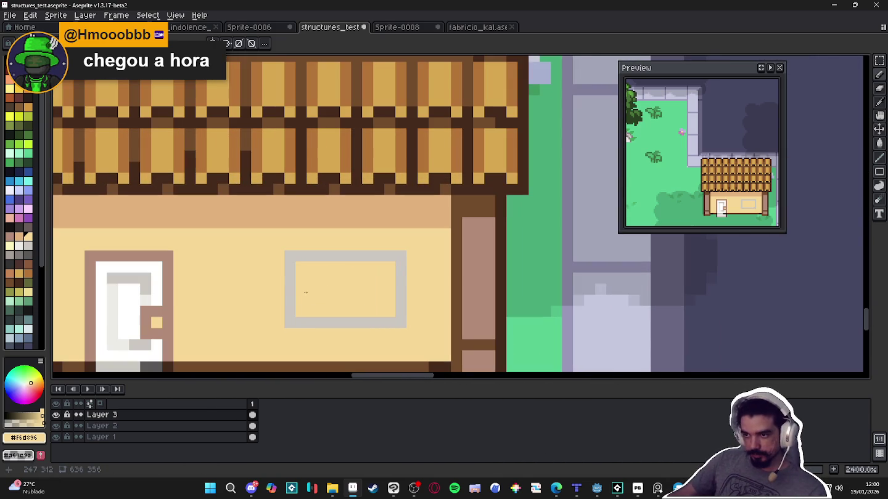
pyautogui.keyDown('alt'); pyautogui.click(158, 301); pyautogui.keyUp('alt')
pyautogui.click(301, 267)
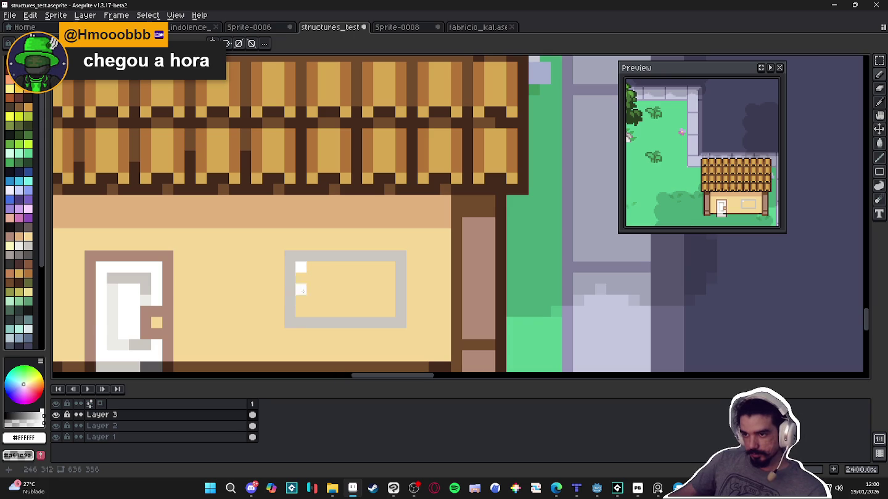
pyautogui.keyDown('shift'); pyautogui.click(302, 312); pyautogui.keyUp('shift')
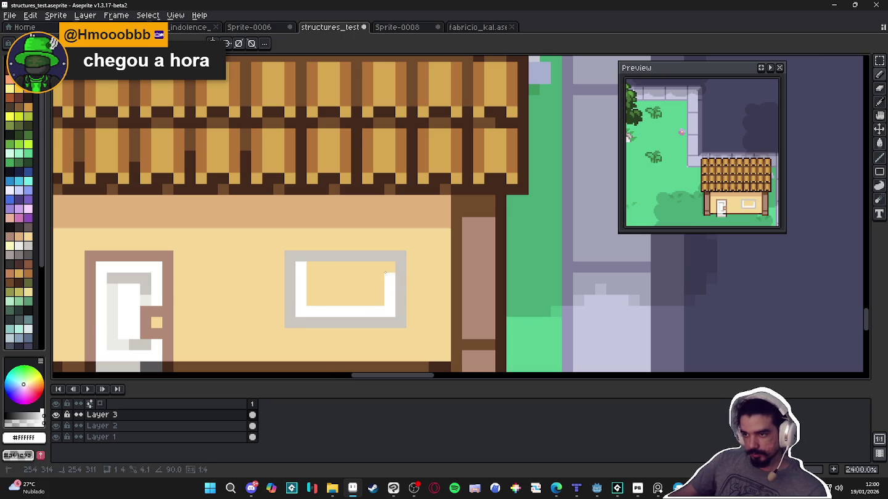
pyautogui.keyDown('shift'); pyautogui.click(390, 267); pyautogui.keyUp('shift')
pyautogui.keyDown('shift'); pyautogui.click(310, 271); pyautogui.keyUp('shift')
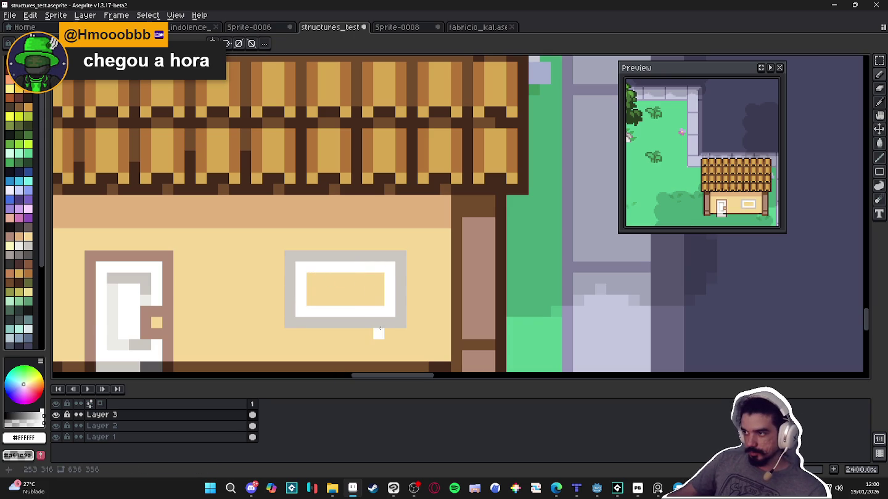
pyautogui.moveTo(345, 277); pyautogui.dragTo(345, 302)
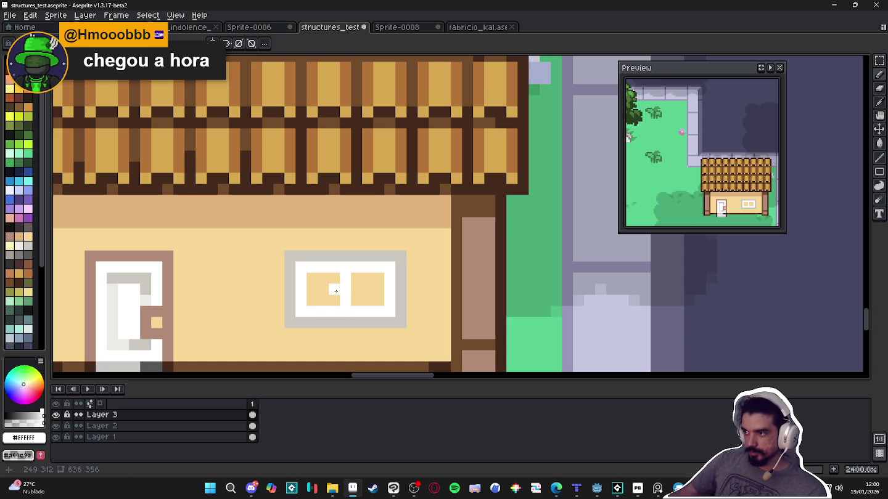
pyautogui.scroll(-2, 346, 289)
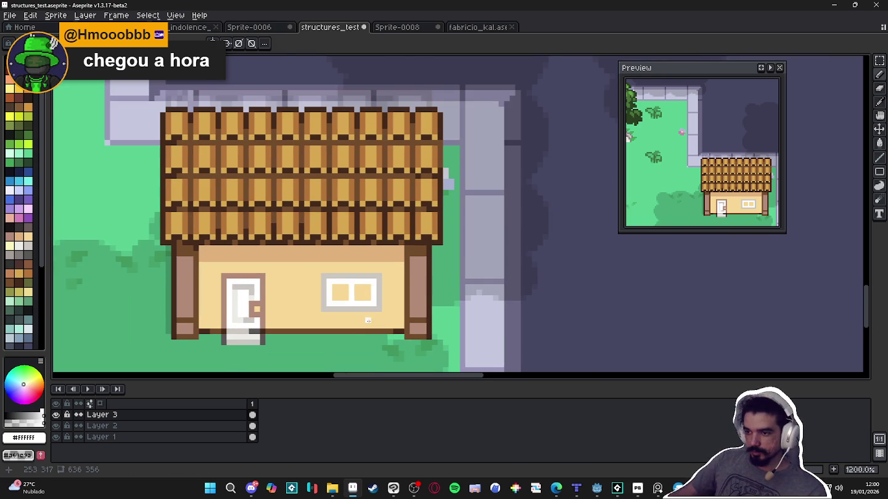
pyautogui.scroll(1, 363, 322)
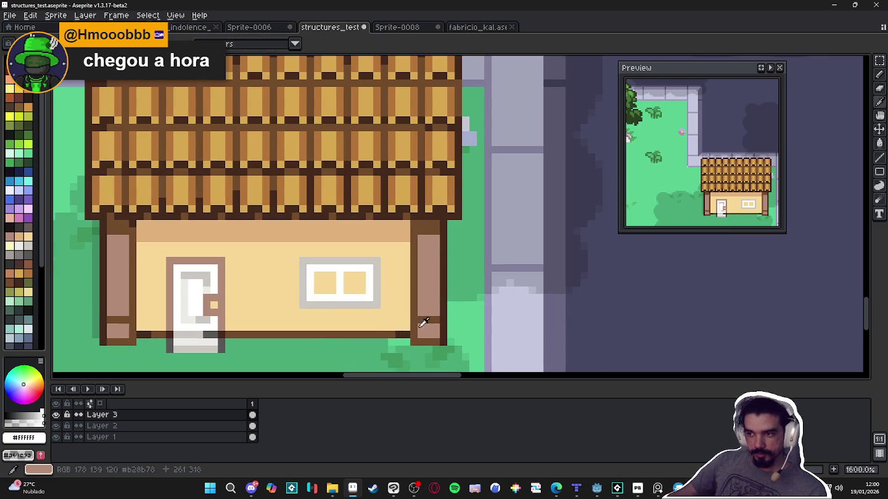
# Draw a pale brown line along the wall's base
pyautogui.keyDown('alt'); pyautogui.click(404, 328); pyautogui.keyUp('alt')
pyautogui.moveTo(404, 328); pyautogui.dragTo(229, 323)
pyautogui.scroll(-2, 160, 325)
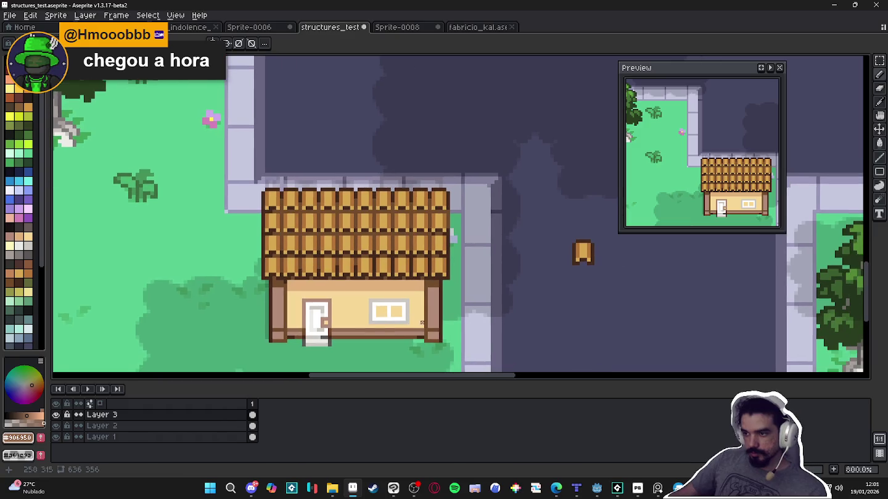
pyautogui.moveTo(467, 317); pyautogui.dragTo(425, 317)
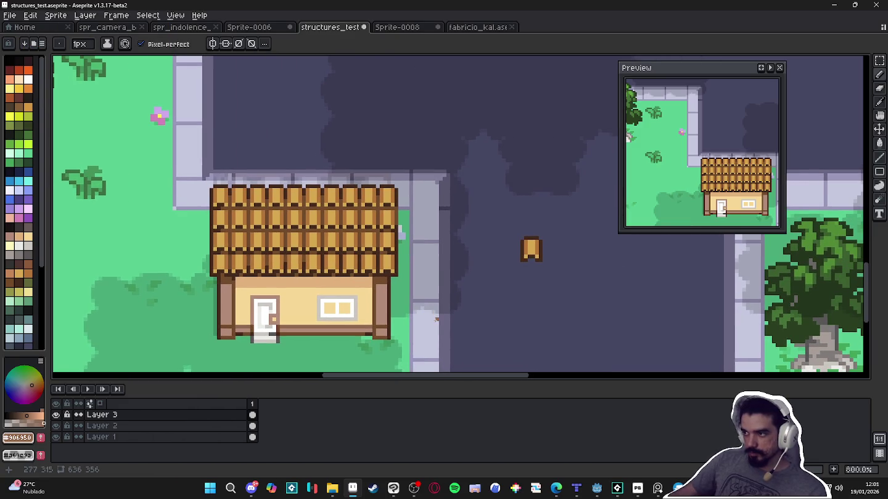
# Save structures_test.aseprite and shade a darker pixel onto the right corner post
pyautogui.hotkey('ctrl', 's')
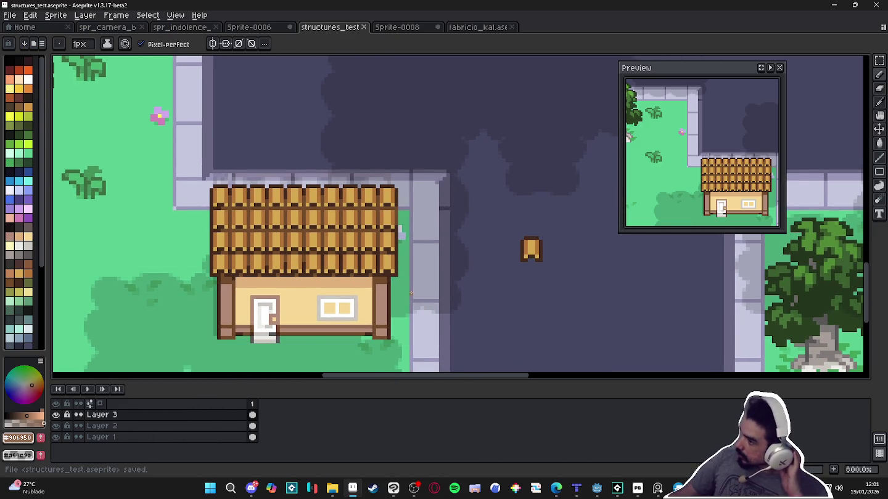
pyautogui.scroll(-1, 424, 312)
pyautogui.scroll(-1, 355, 317)
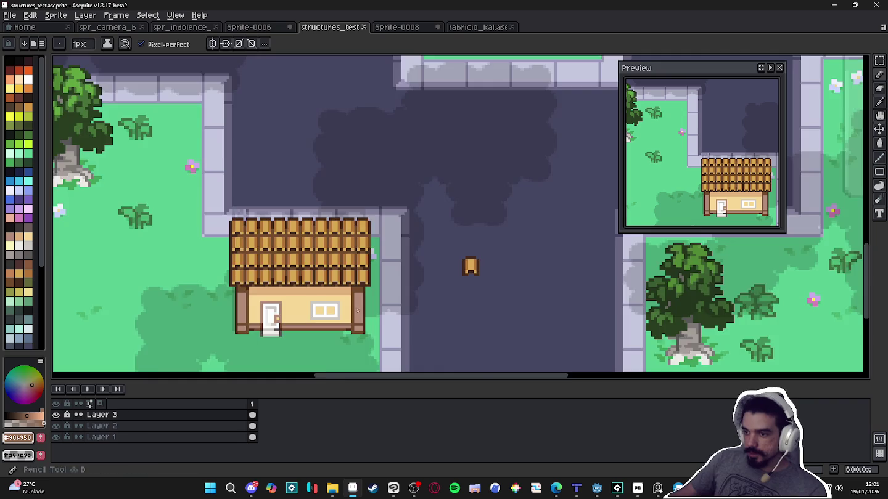
pyautogui.scroll(5, 355, 317)
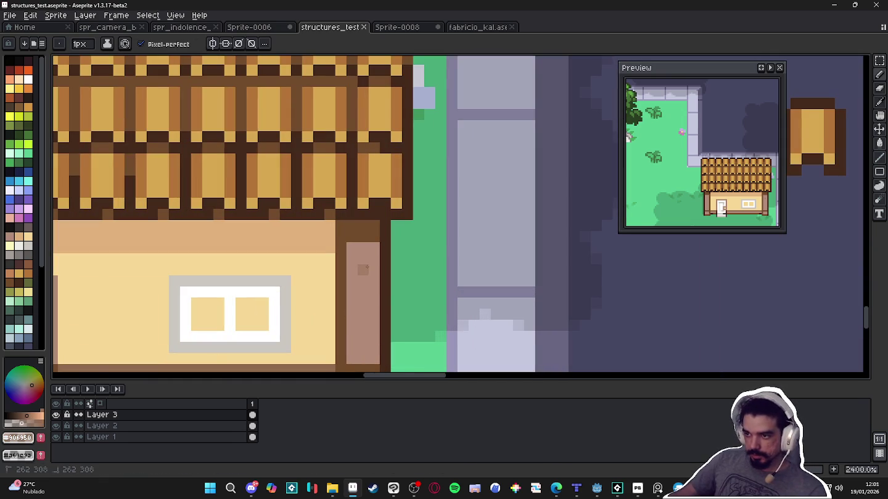
pyautogui.keyDown('alt'); pyautogui.click(363, 269); pyautogui.keyUp('alt')
pyautogui.click(362, 270)
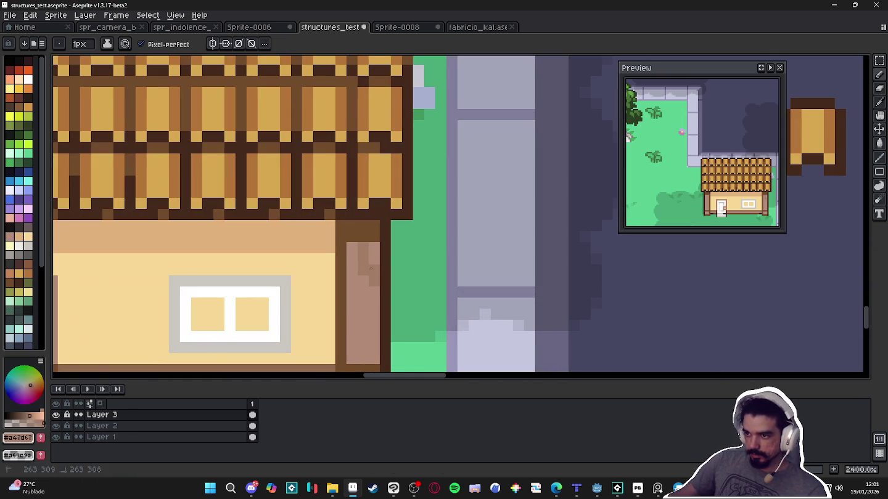
pyautogui.click(373, 291)
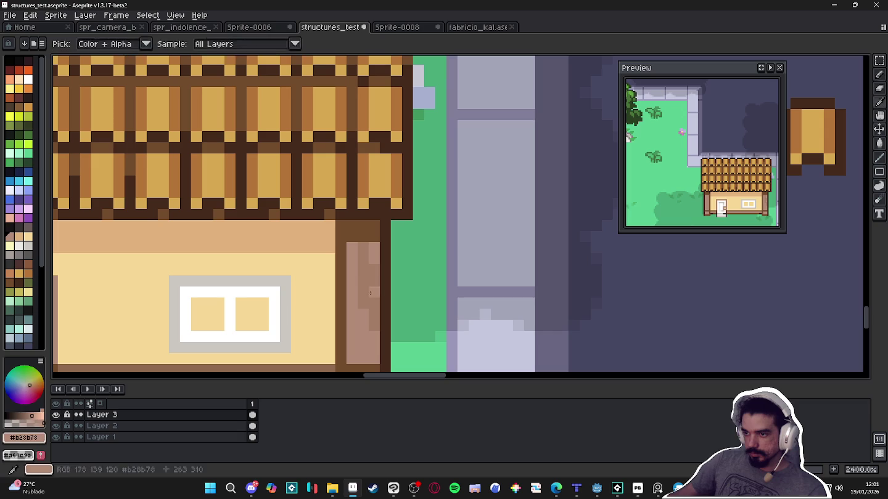
pyautogui.keyDown('alt'); pyautogui.click(363, 253); pyautogui.keyUp('alt')
pyautogui.hotkey('ctrl', 'z')
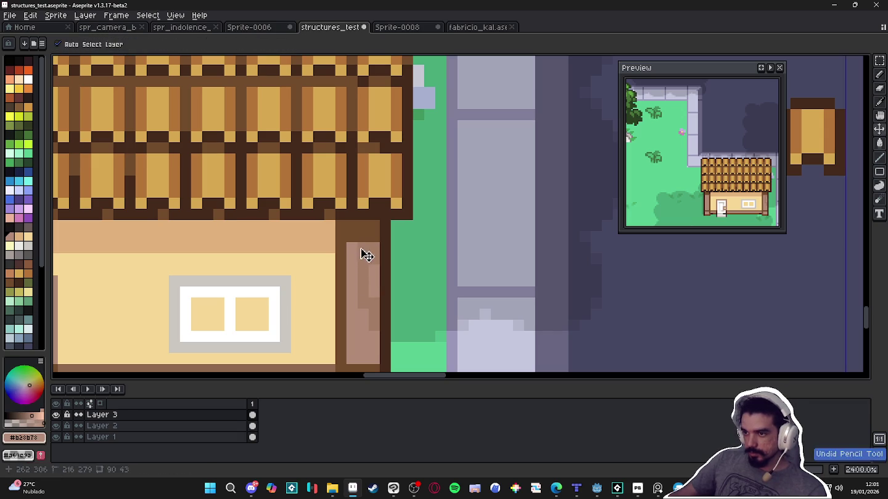
pyautogui.keyDown('alt'); pyautogui.click(355, 308); pyautogui.keyUp('alt')
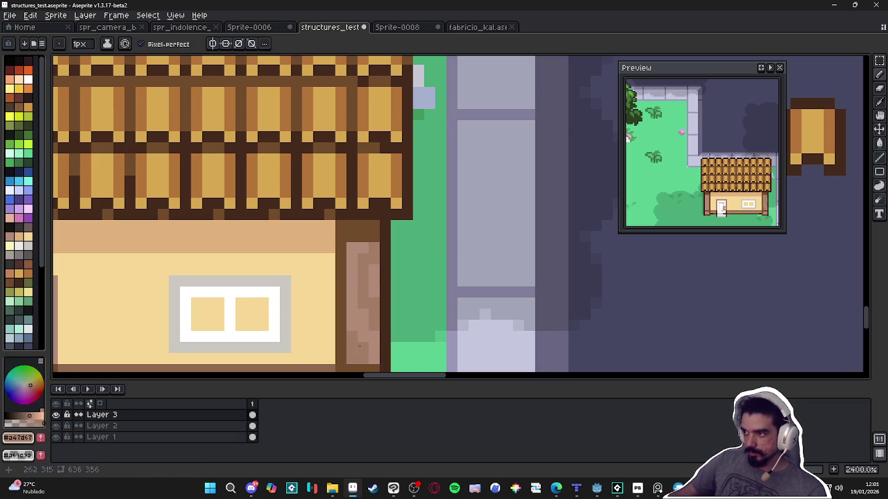
pyautogui.scroll(-1, 359, 346)
pyautogui.scroll(1, 382, 312)
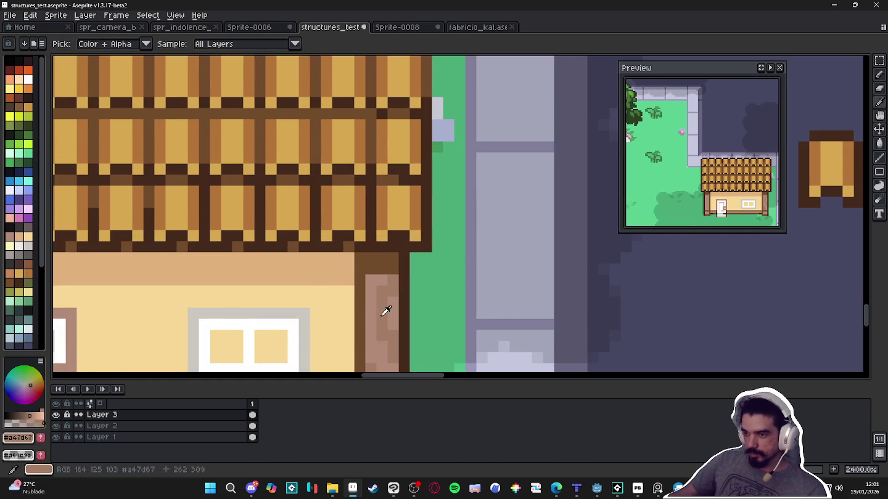
pyautogui.scroll(-1, 386, 309)
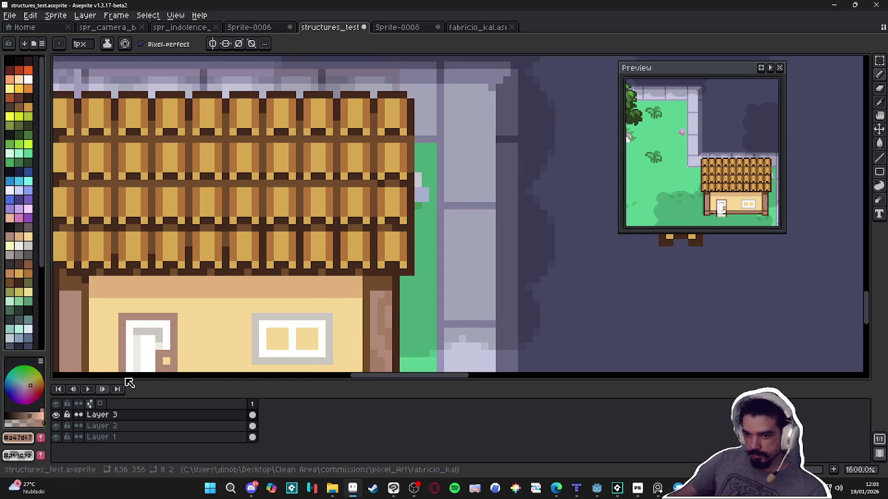
pyautogui.keyDown('alt'); pyautogui.click(374, 321); pyautogui.keyUp('alt')
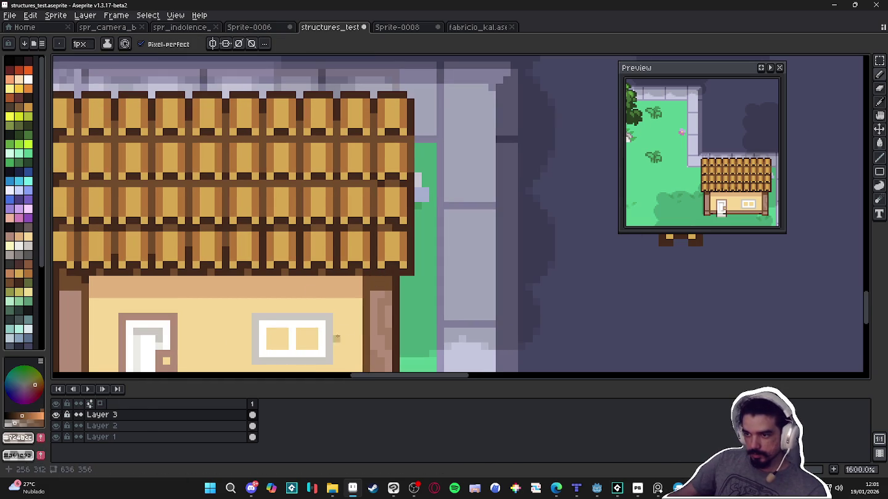
pyautogui.keyDown('alt'); pyautogui.click(381, 312); pyautogui.keyUp('alt')
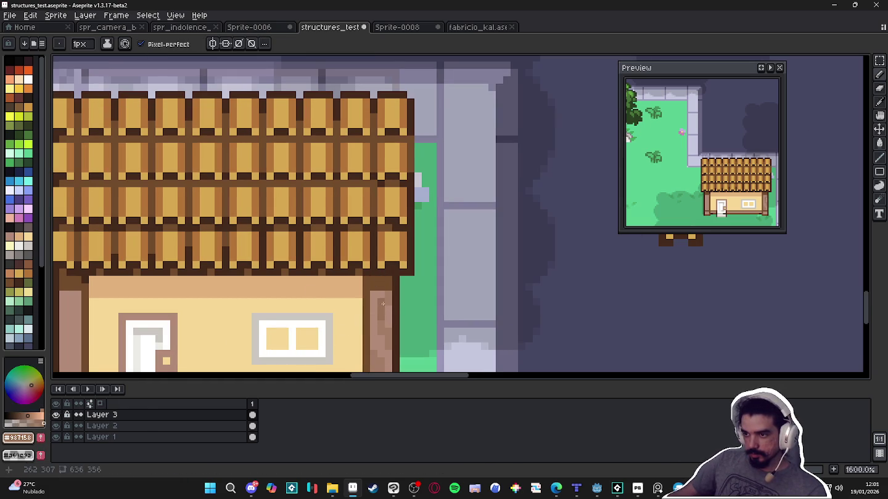
pyautogui.scroll(-1, 386, 296)
pyautogui.scroll(-2, 380, 313)
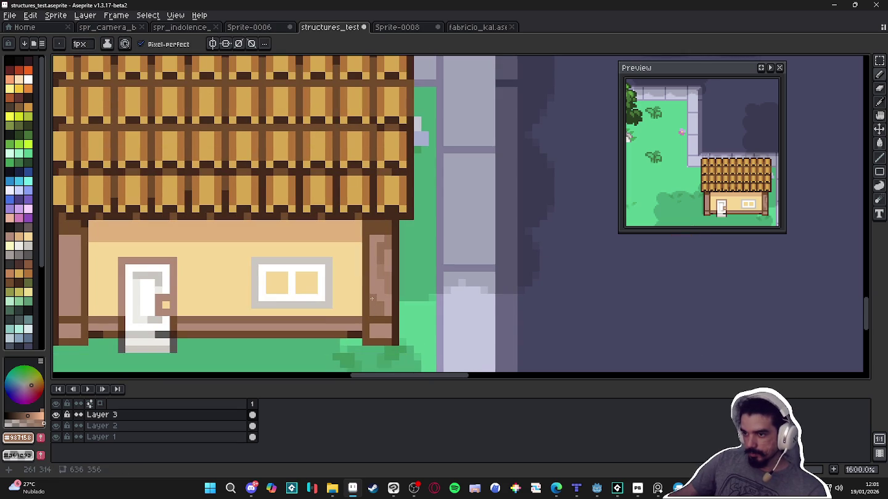
pyautogui.scroll(-1, 372, 298)
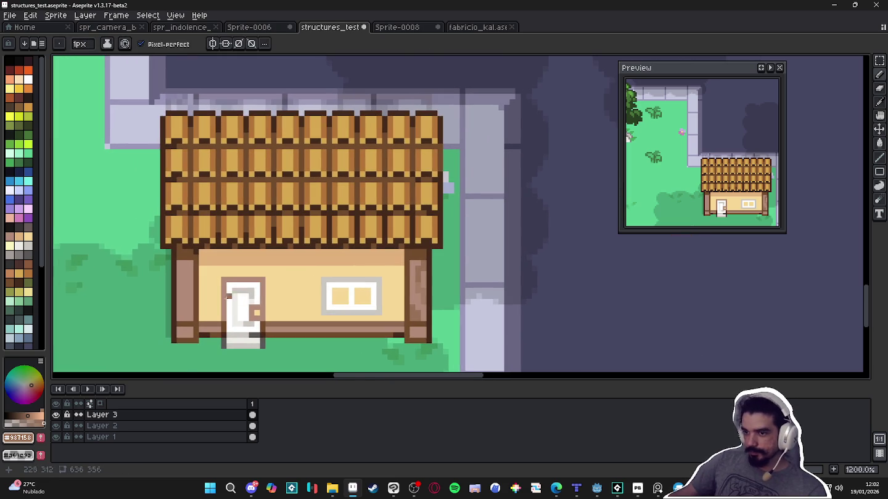
pyautogui.scroll(1, 446, 297)
pyautogui.press('m')
pyautogui.hscroll(-1, 419, 295)
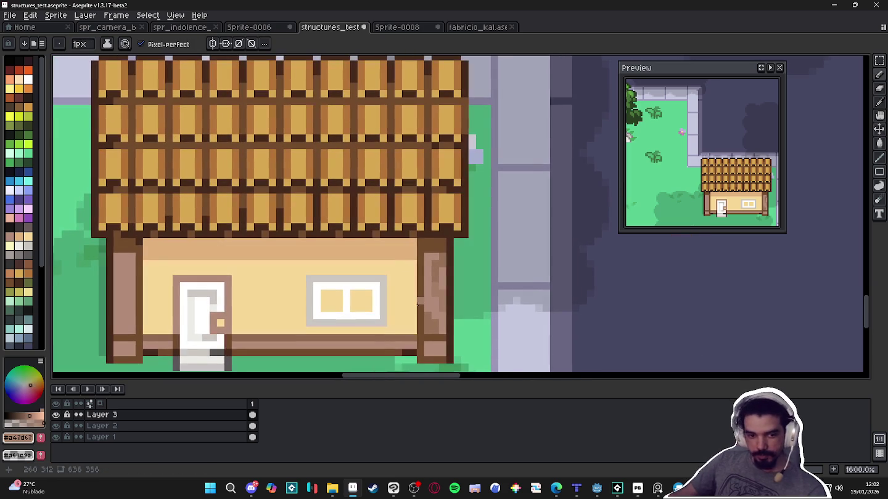
# Duplicate the textured right pillar onto the left pillar, then return to the pencil tool
pyautogui.moveTo(425, 334); pyautogui.dragTo(440, 254)
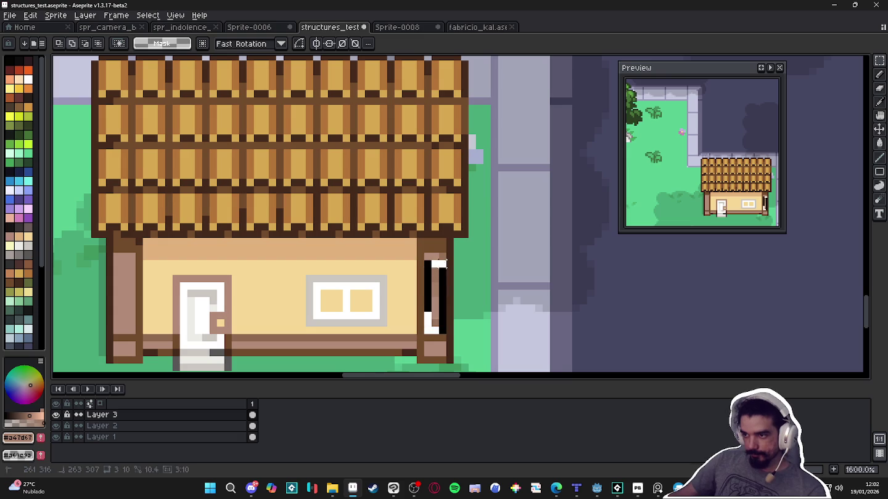
pyautogui.hscroll(-2, 440, 254)
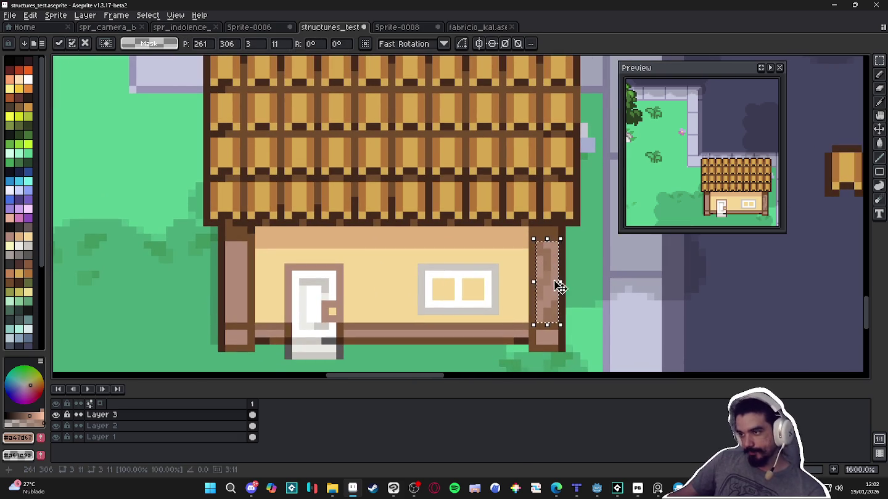
pyautogui.moveTo(546, 283)
pyautogui.mouseDown()
pyautogui.moveTo(191, 284)
pyautogui.moveTo(261, 289)
pyautogui.mouseUp()
pyautogui.scroll(2, 194, 295)
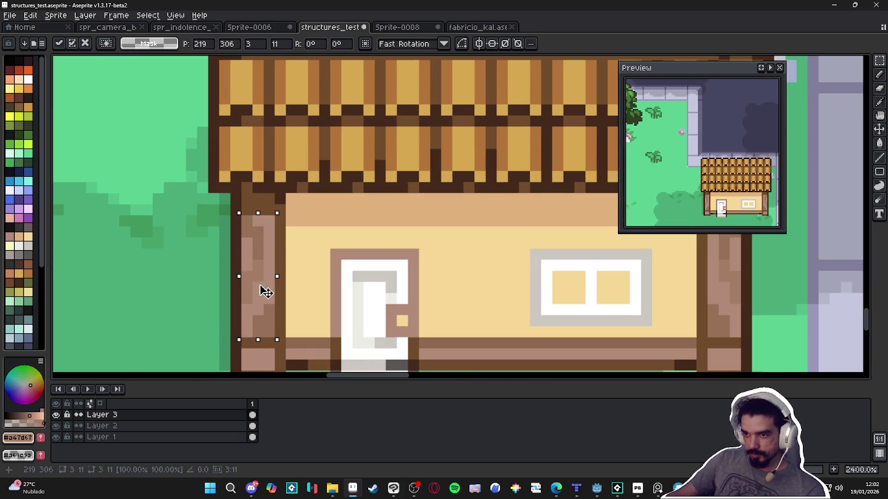
pyautogui.hotkey('ctrl', 'd')
pyautogui.scroll(-3, 261, 289)
pyautogui.hscroll(1, 378, 283)
pyautogui.scroll(-1, 378, 283)
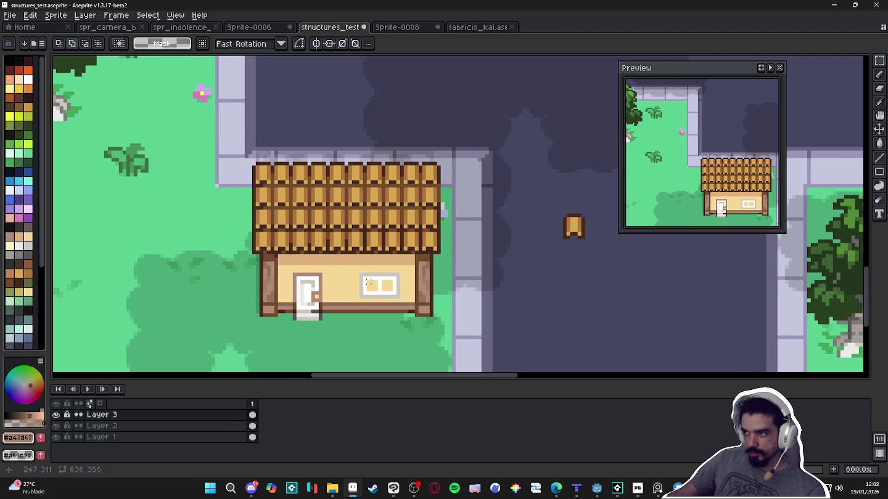
pyautogui.press('b')
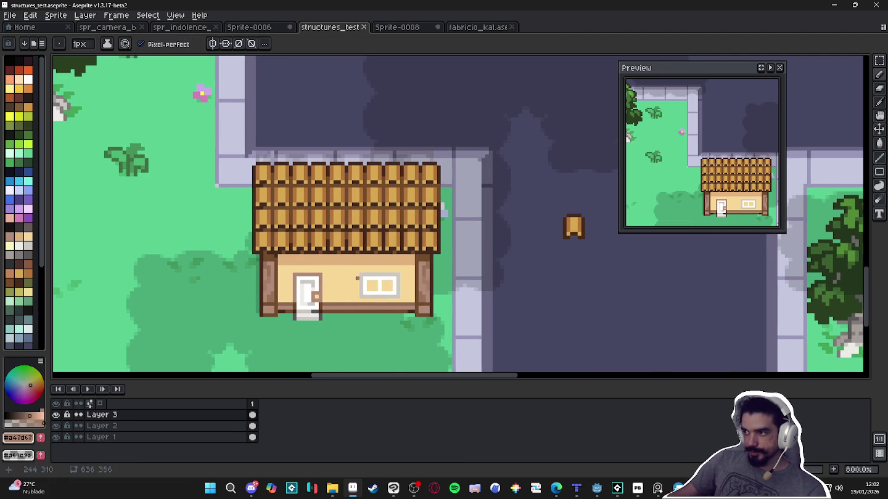
pyautogui.scroll(-2, 357, 278)
pyautogui.scroll(-2, 365, 292)
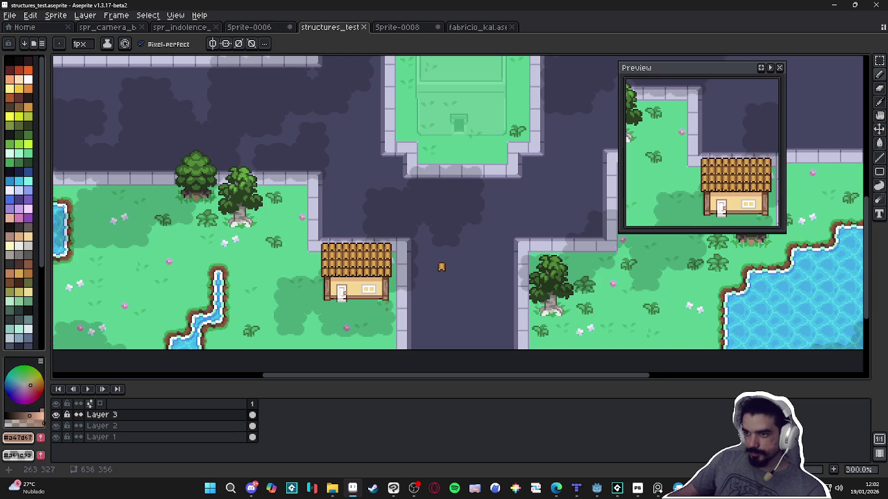
pyautogui.scroll(-1, 387, 310)
pyautogui.scroll(1, 382, 309)
pyautogui.scroll(2, 375, 309)
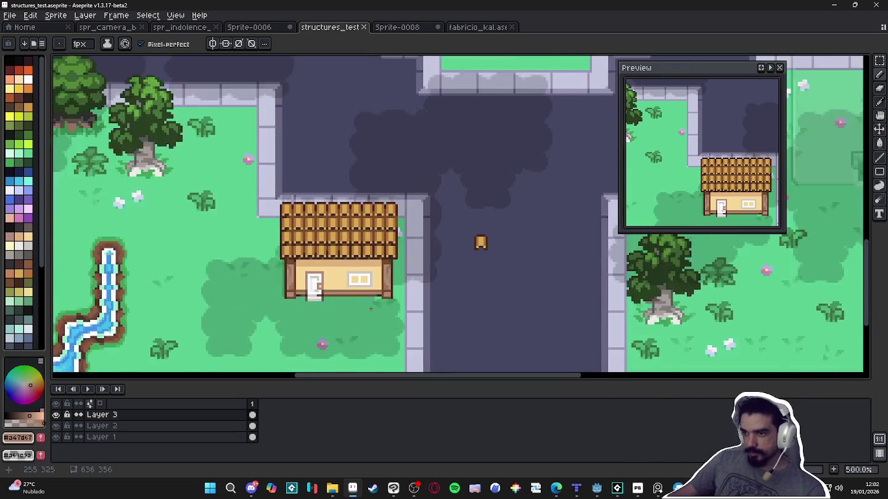
pyautogui.scroll(1, 369, 307)
pyautogui.scroll(4, 366, 303)
# Paint light green 1- and 2-pixel grass patches into the wall's base line
pyautogui.keyDown('alt'); pyautogui.click(358, 281); pyautogui.keyUp('alt')
pyautogui.click(355, 274)
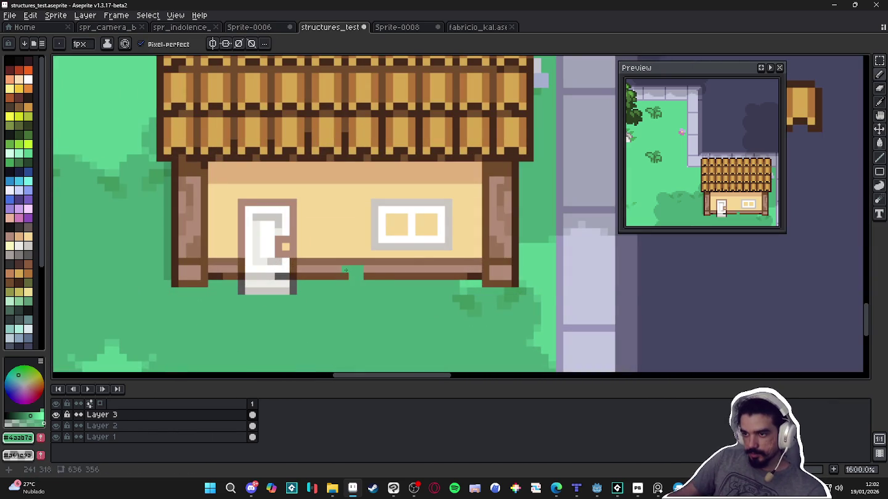
pyautogui.press('+')
pyautogui.click(377, 276)
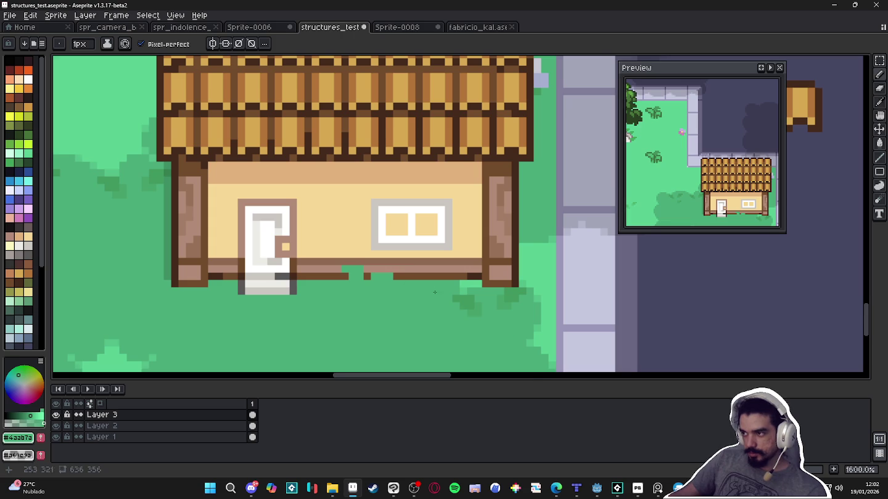
pyautogui.scroll(-4, 435, 291)
pyautogui.scroll(3, 259, 185)
# Draw a dark green grass tuft along the base of the wall
pyautogui.keyDown('alt'); pyautogui.click(247, 178); pyautogui.keyUp('alt')
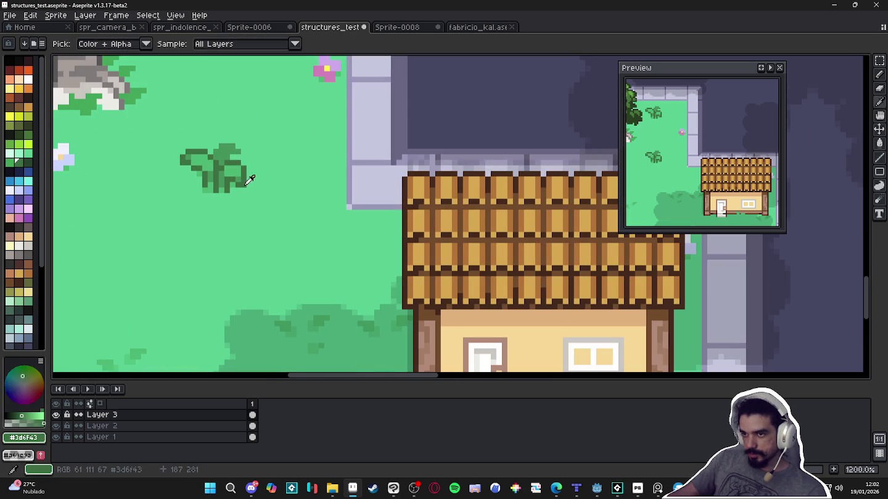
pyautogui.scroll(-4, 370, 209)
pyautogui.scroll(4, 432, 247)
pyautogui.scroll(3, 415, 248)
pyautogui.click(380, 273)
pyautogui.click(391, 251)
pyautogui.moveTo(381, 251); pyautogui.dragTo(315, 247)
pyautogui.click(359, 262)
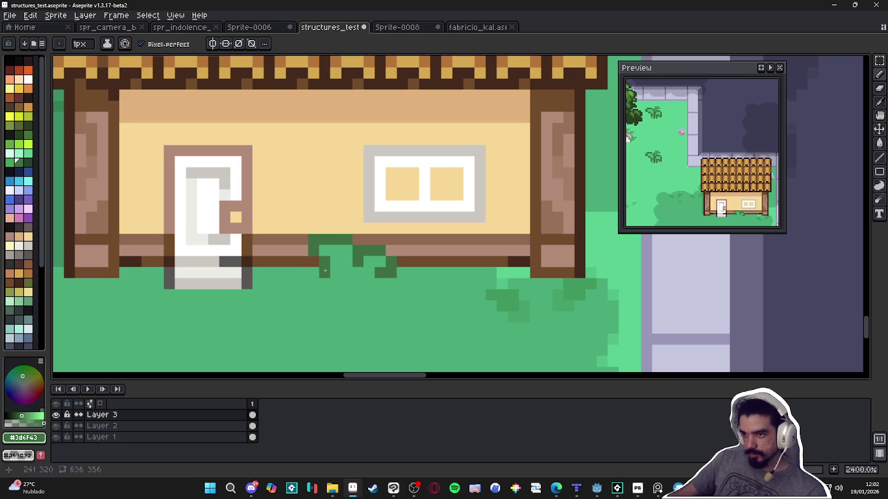
pyautogui.scroll(-3, 363, 271)
pyautogui.scroll(3, 413, 264)
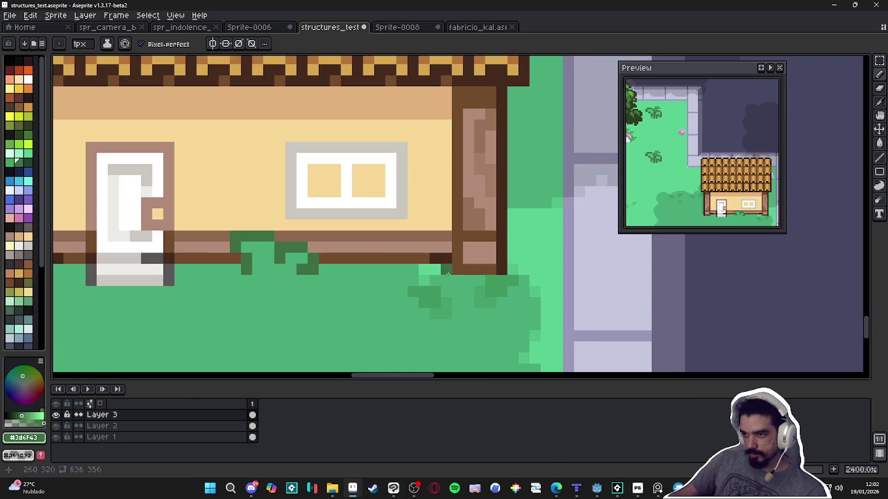
# Add a small dark green tuft near the right pillar
pyautogui.keyDown('alt'); pyautogui.click(413, 266); pyautogui.keyUp('alt')
pyautogui.keyDown('alt'); pyautogui.click(311, 268); pyautogui.keyUp('alt')
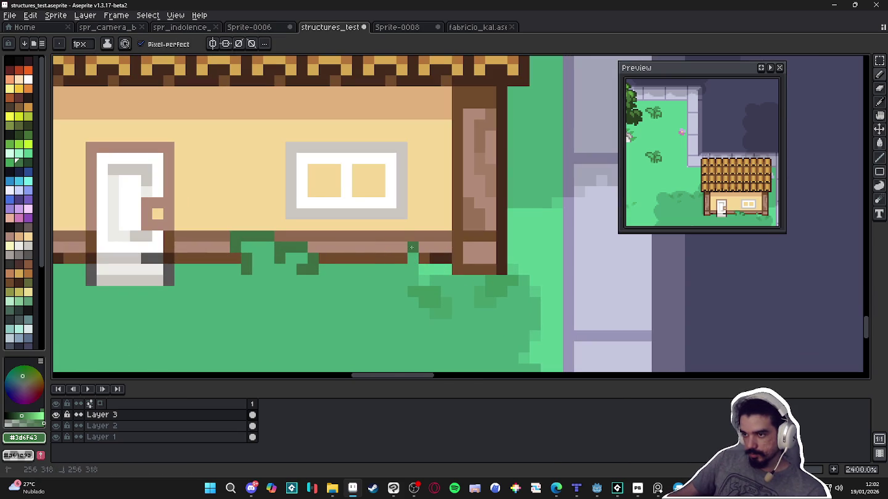
pyautogui.moveTo(422, 257); pyautogui.dragTo(400, 262)
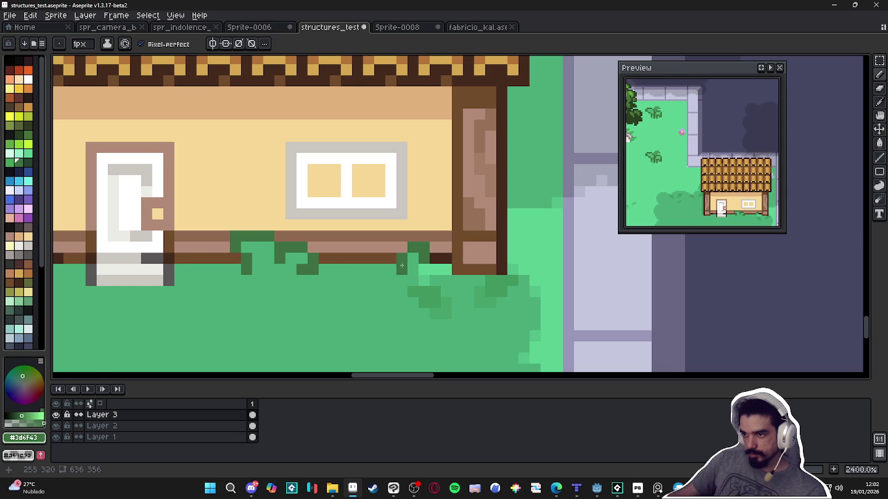
pyautogui.scroll(-1, 394, 268)
pyautogui.scroll(-1, 332, 297)
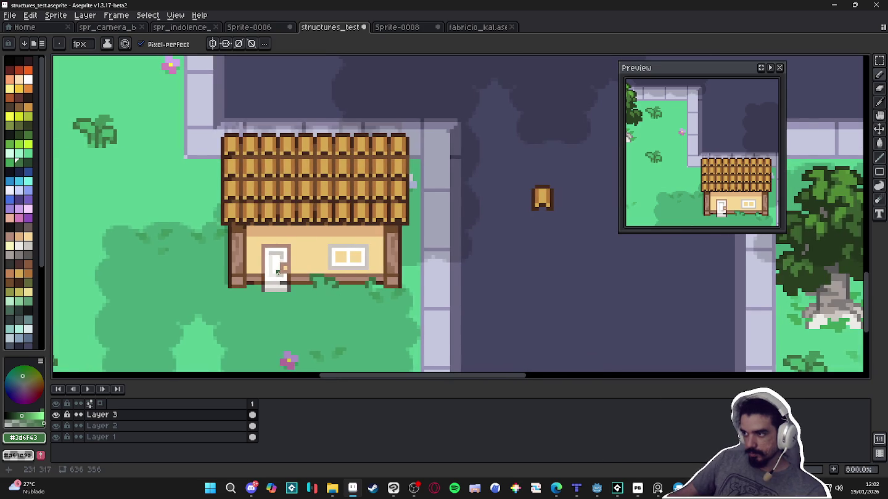
pyautogui.scroll(-1, 271, 287)
pyautogui.scroll(-1, 286, 291)
pyautogui.moveTo(290, 292); pyautogui.dragTo(302, 265)
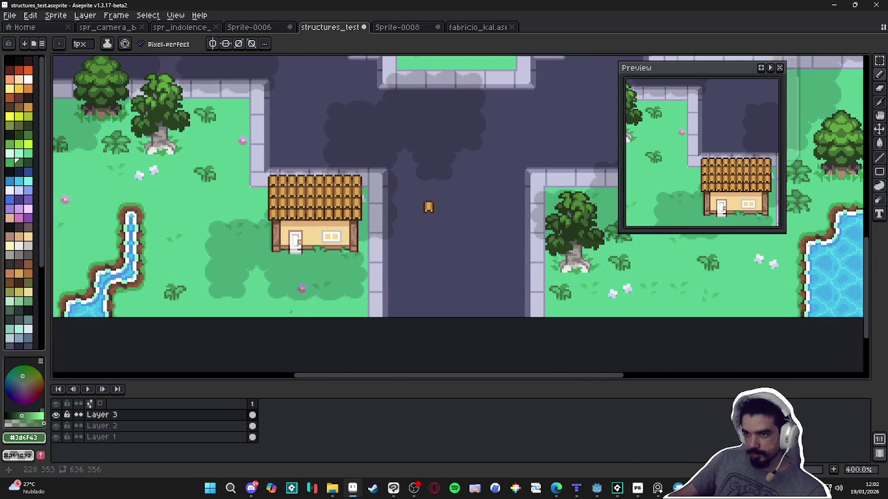
pyautogui.hotkey('ctrl', "'")
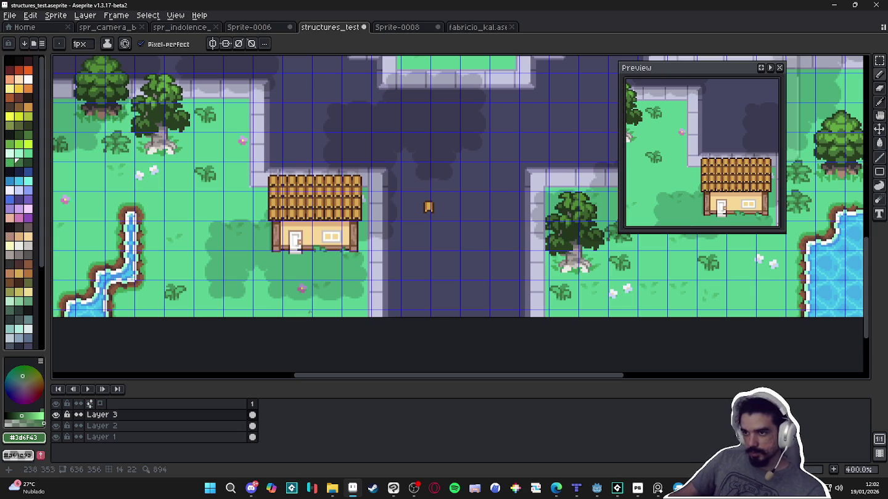
pyautogui.scroll(-1, 311, 313)
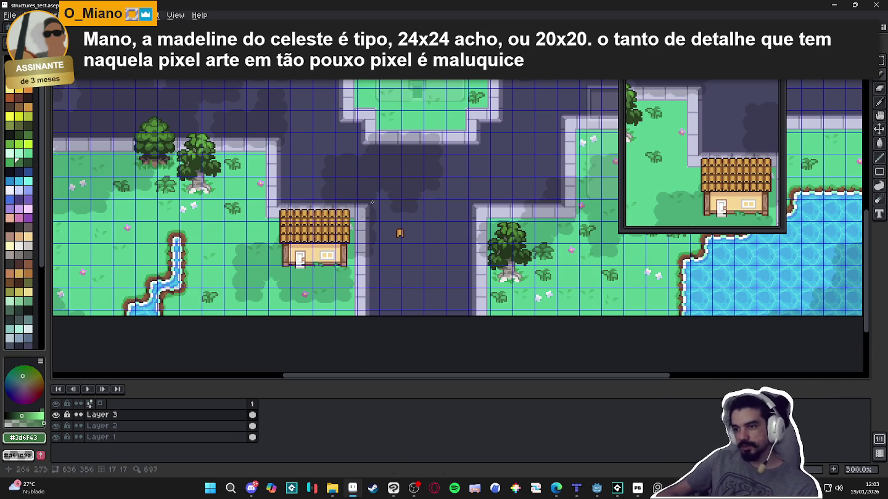
pyautogui.press("ctrl+'")
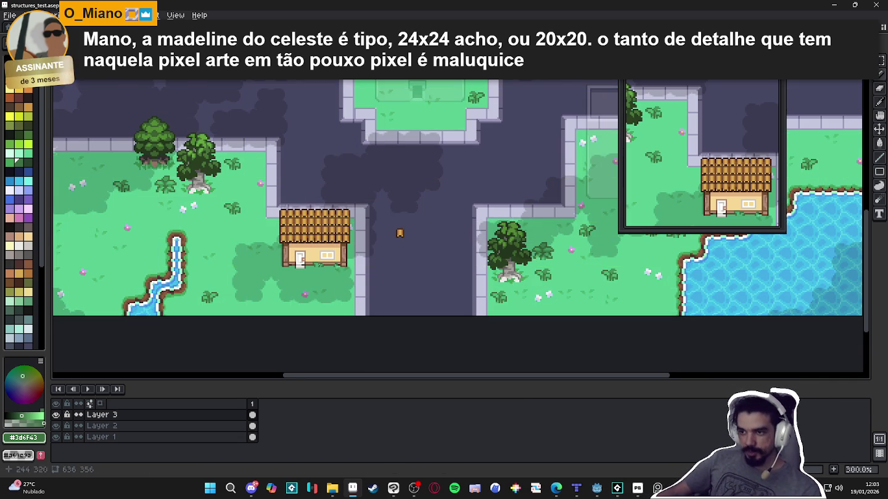
pyautogui.scroll(1, 319, 242)
pyautogui.press('m')
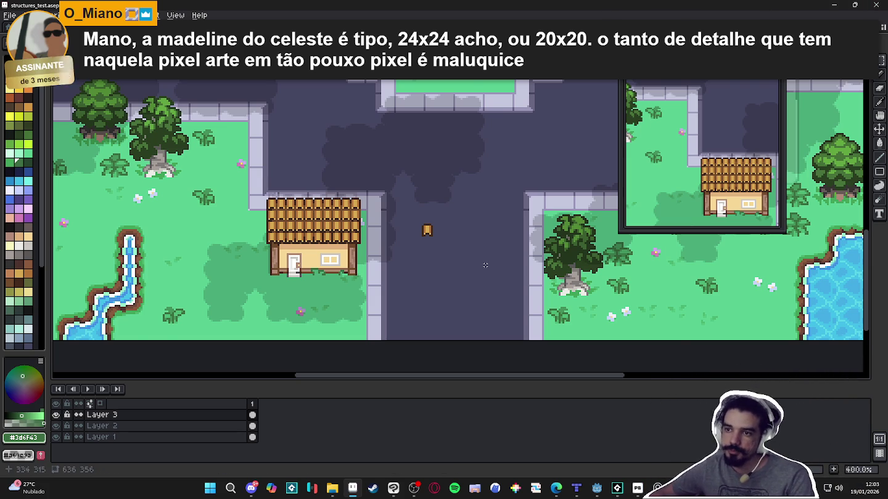
pyautogui.scroll(-1, 381, 297)
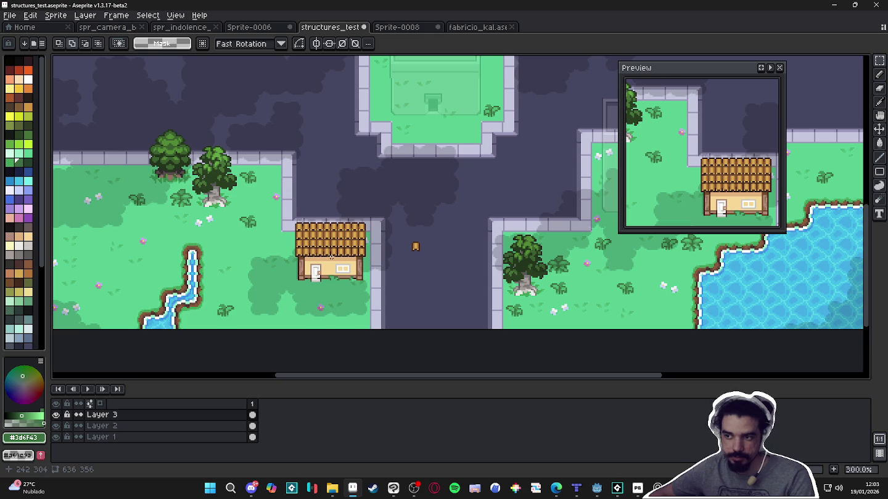
# Sample mid and dark browns from the pillar and roof edge
pyautogui.scroll(5, 313, 256)
pyautogui.scroll(2, 296, 262)
pyautogui.press('b')
pyautogui.keyDown('alt'); pyautogui.click(274, 269); pyautogui.keyUp('alt')
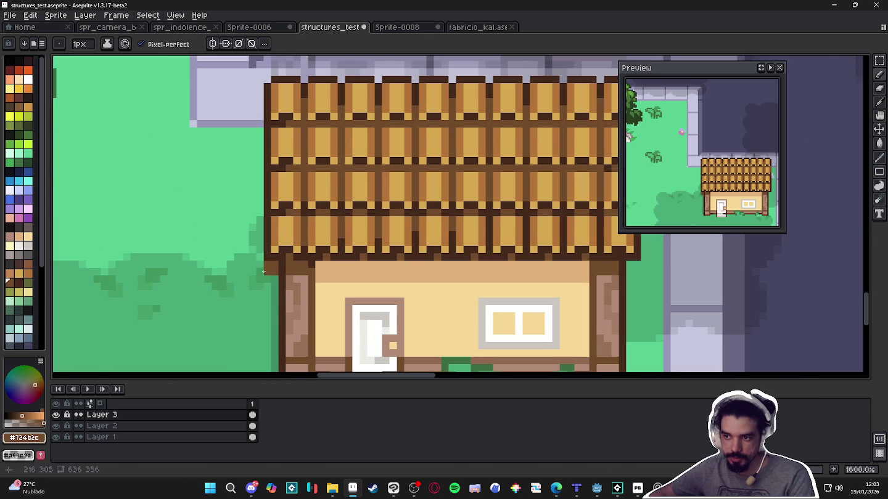
pyautogui.keyDown('alt'); pyautogui.click(259, 264); pyautogui.keyUp('alt')
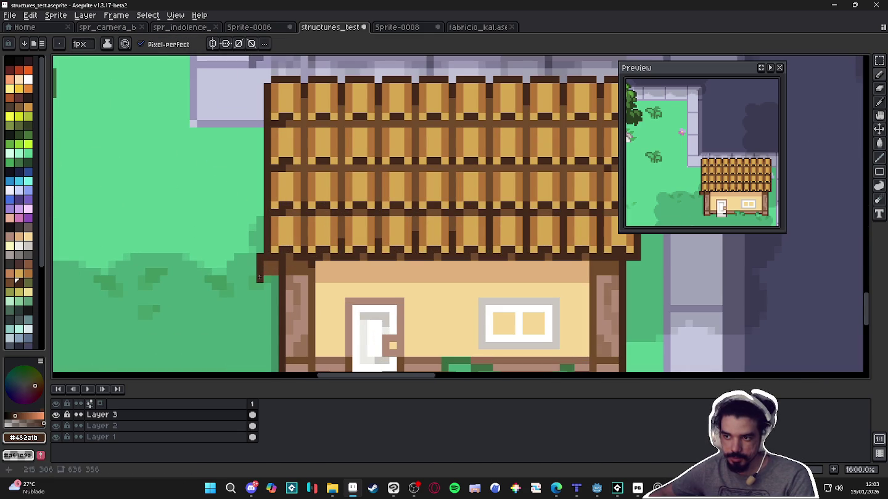
pyautogui.scroll(-3, 268, 280)
pyautogui.scroll(3, 373, 286)
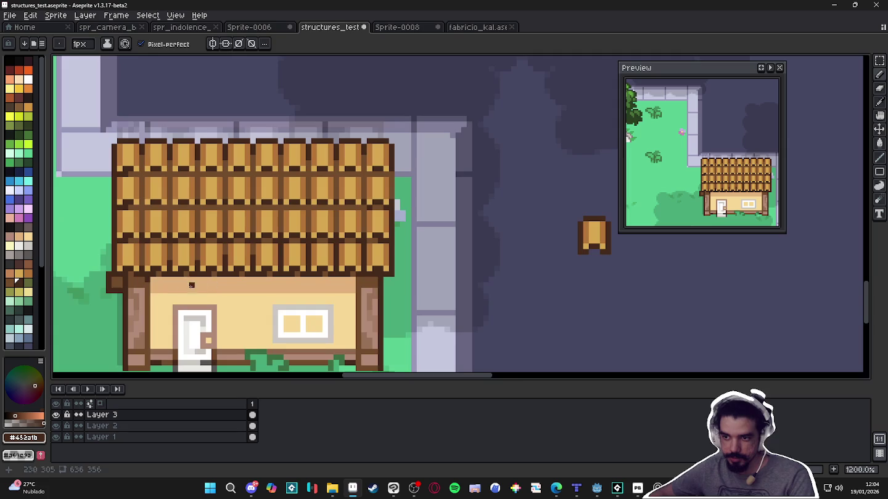
pyautogui.keyDown('alt'); pyautogui.click(119, 286); pyautogui.keyUp('alt')
# Move the small brown eave block from the roof's left corner to its right corner
pyautogui.press('m')
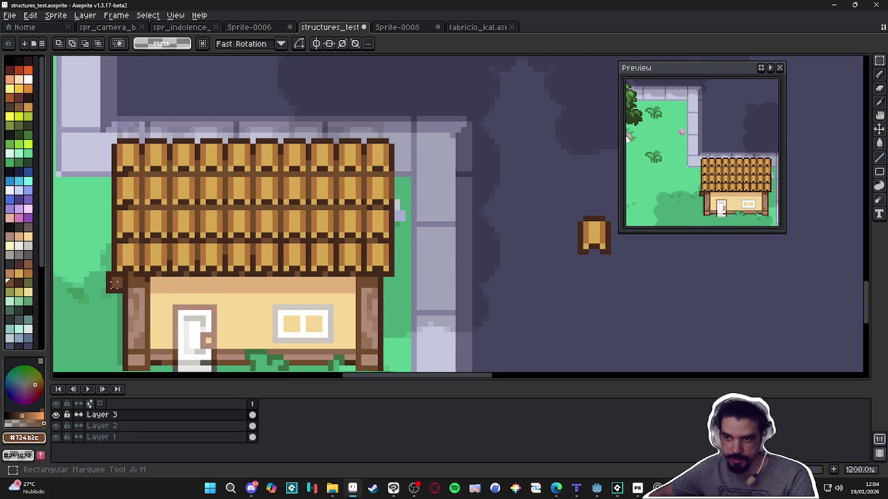
pyautogui.scroll(1, 102, 296)
pyautogui.moveTo(106, 293); pyautogui.dragTo(127, 277)
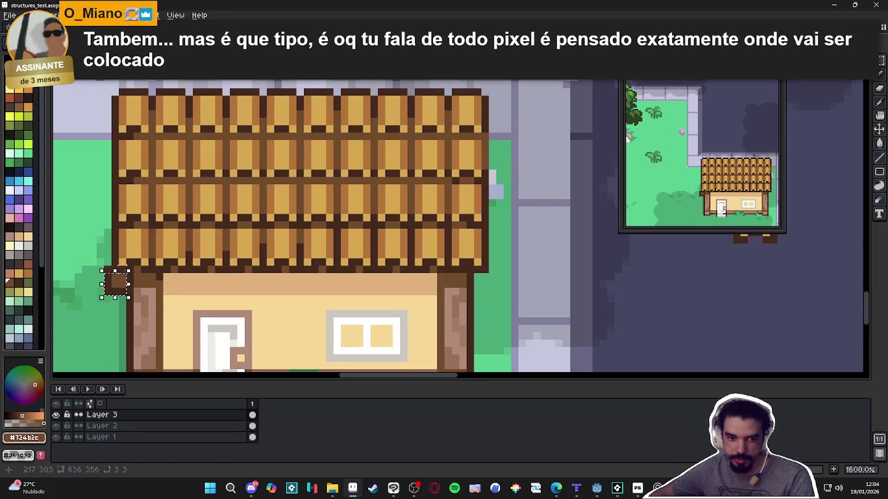
pyautogui.scroll(4, 115, 266)
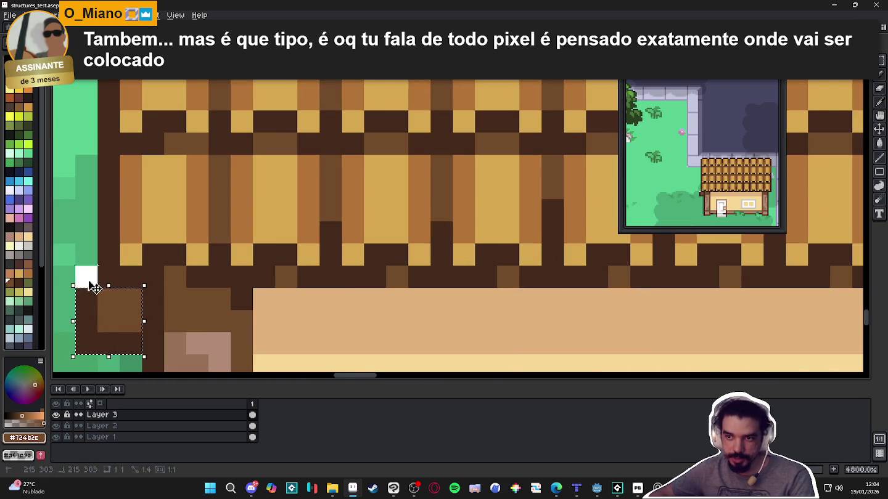
pyautogui.scroll(-5, 87, 270)
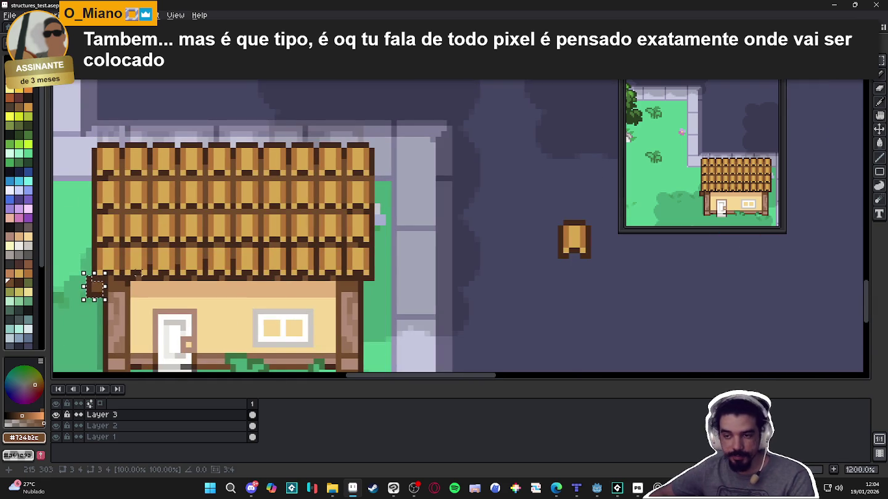
pyautogui.moveTo(132, 250); pyautogui.dragTo(576, 249)
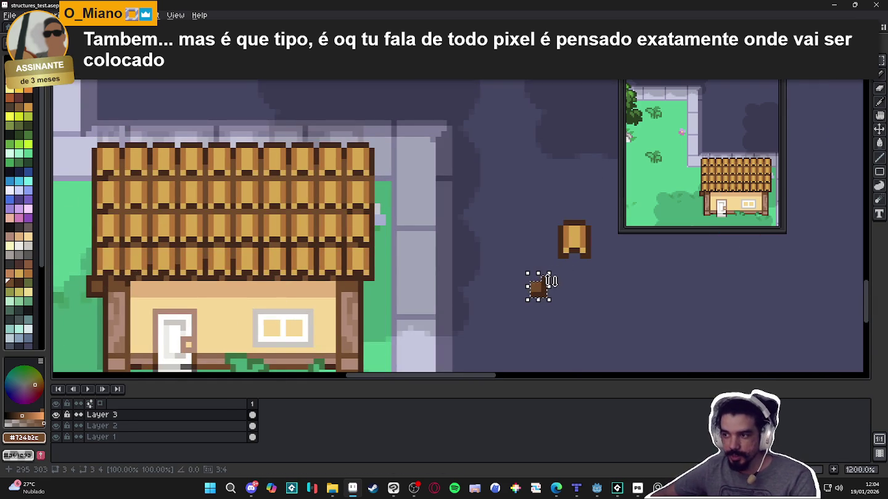
pyautogui.moveTo(539, 294); pyautogui.dragTo(383, 297)
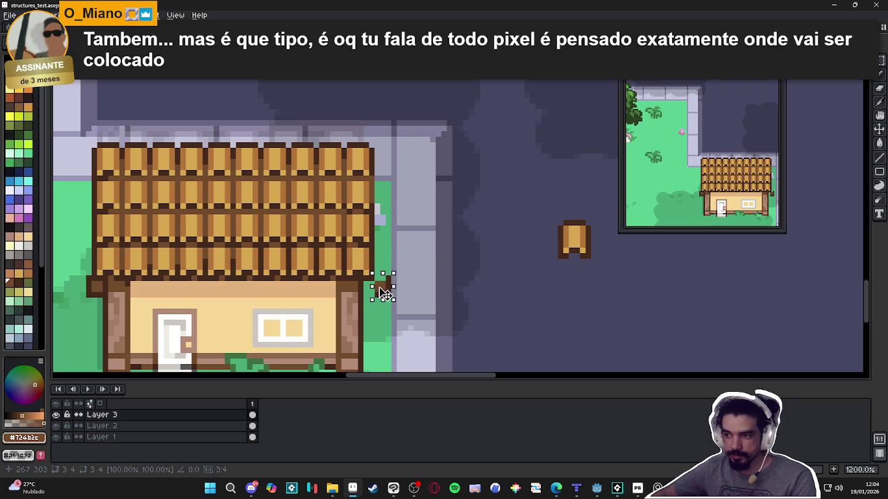
pyautogui.hotkey('ctrl', 'd')
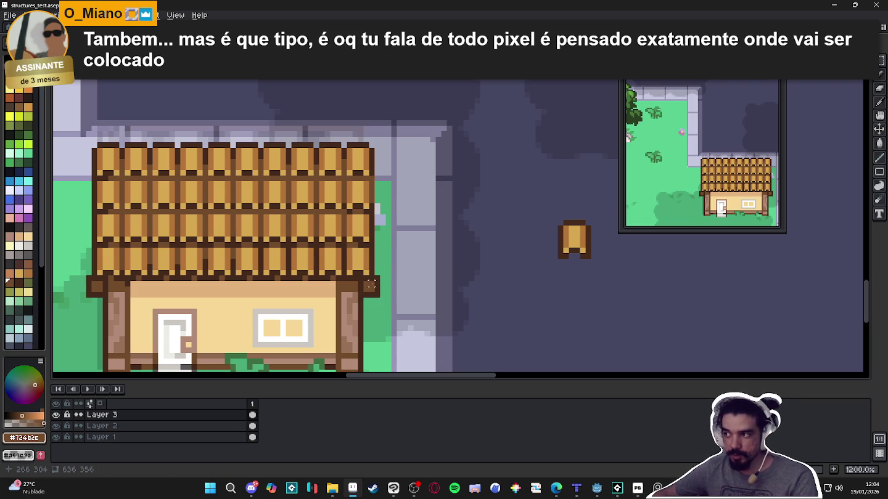
# Zoom in on the roof's right corner and pick dark and mid brown shades
pyautogui.press('b')
pyautogui.scroll(2, 383, 295)
pyautogui.keyDown('alt'); pyautogui.click(385, 269); pyautogui.keyUp('alt')
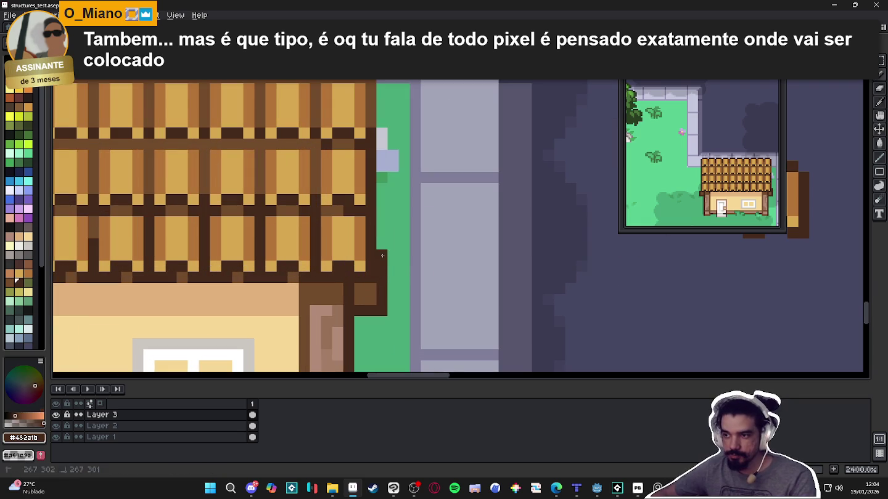
pyautogui.scroll(-2, 383, 265)
pyautogui.scroll(2, 498, 265)
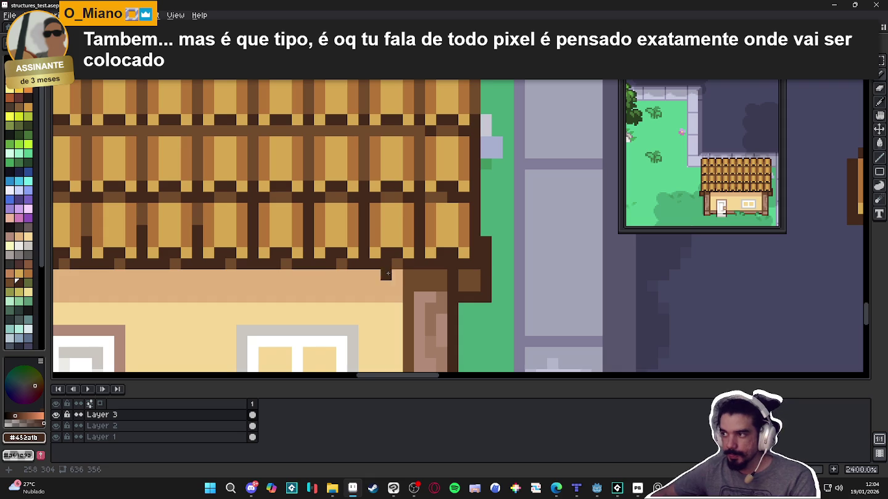
pyautogui.hscroll(-5, 430, 271)
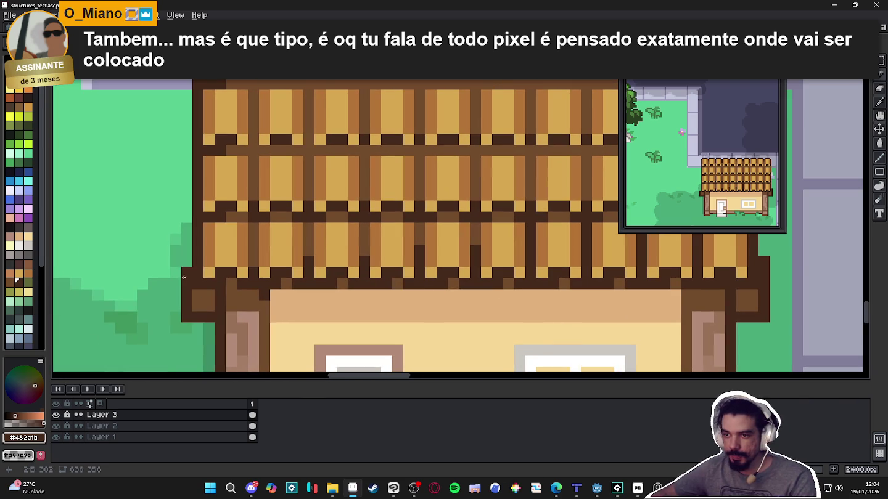
pyautogui.scroll(-2, 188, 259)
pyautogui.scroll(-3, 197, 265)
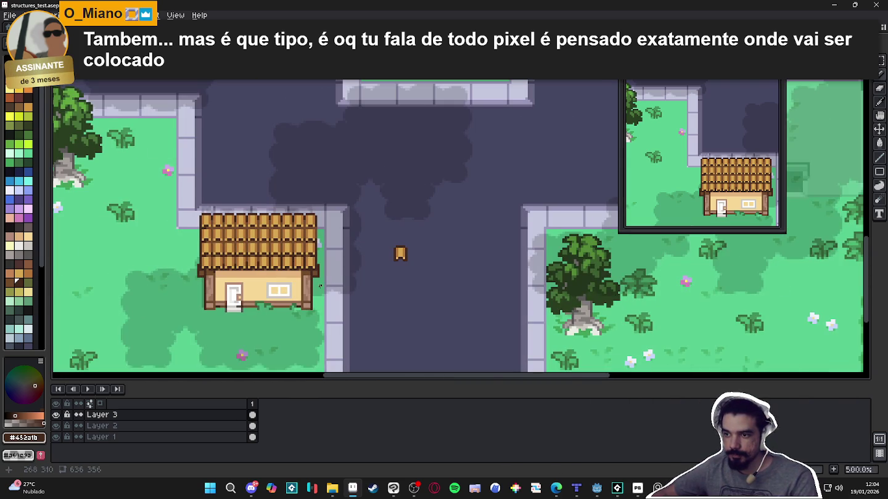
pyautogui.scroll(3, 309, 280)
pyautogui.scroll(1, 308, 280)
pyautogui.click(25, 417)
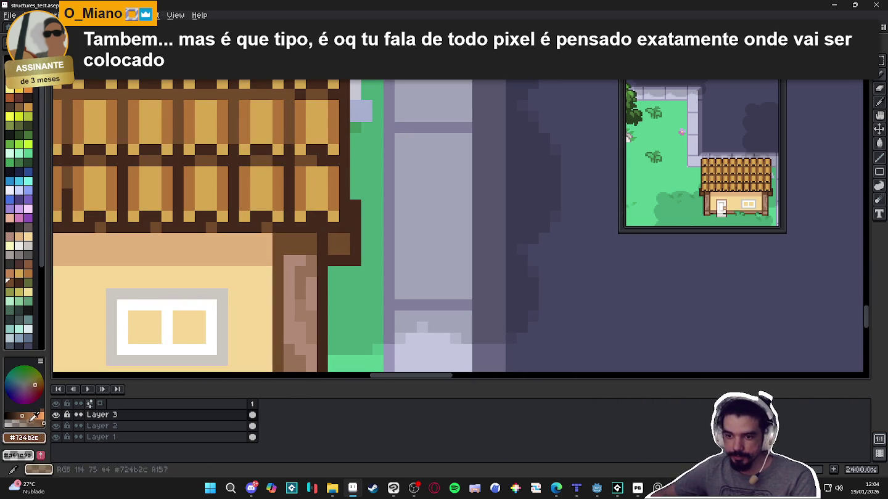
pyautogui.keyDown('alt'); pyautogui.click(323, 241); pyautogui.keyUp('alt')
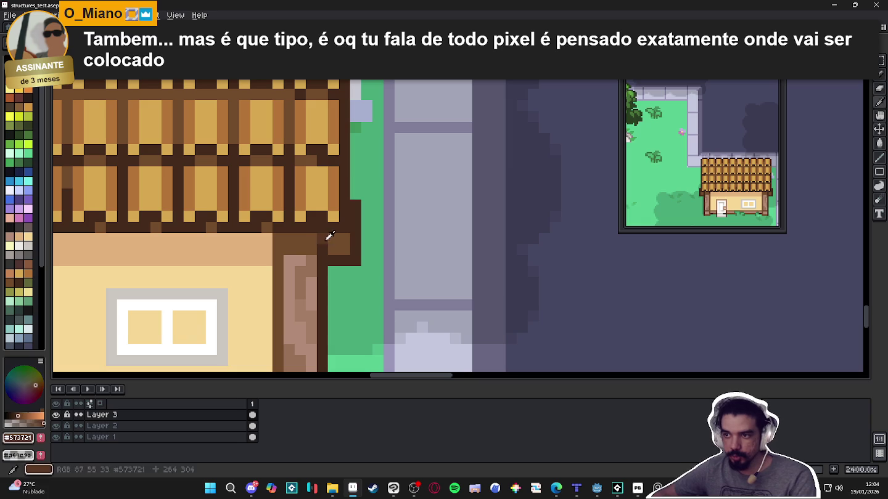
pyautogui.scroll(-4, 322, 249)
pyautogui.scroll(3, 214, 258)
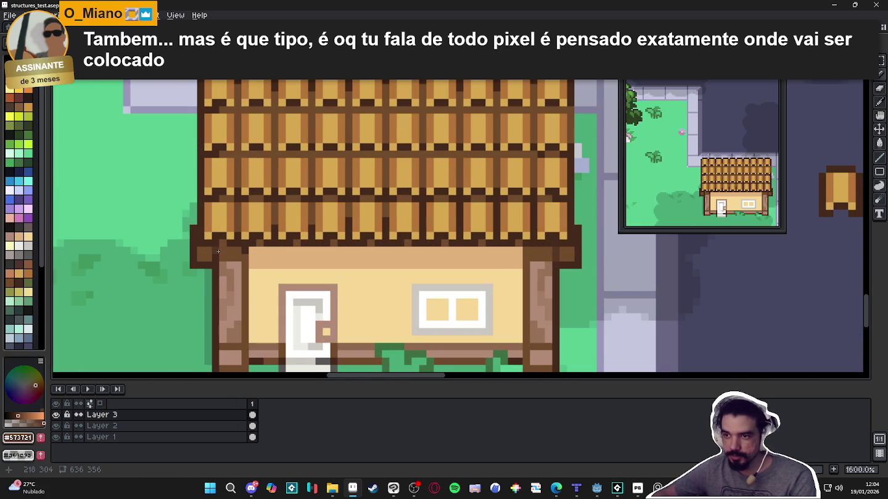
pyautogui.scroll(-5, 214, 257)
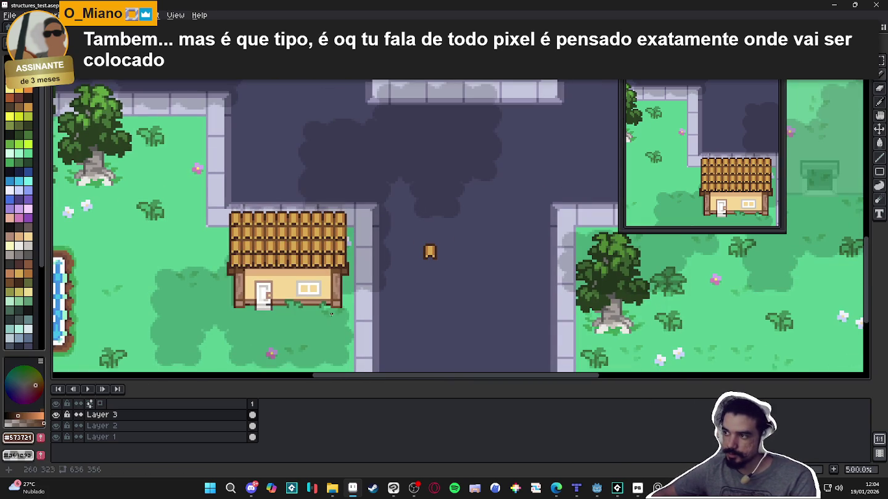
pyautogui.scroll(1, 310, 288)
# Fill both window panes with light periwinkle blue
pyautogui.scroll(4, 312, 286)
pyautogui.moveTo(312, 287); pyautogui.dragTo(303, 252)
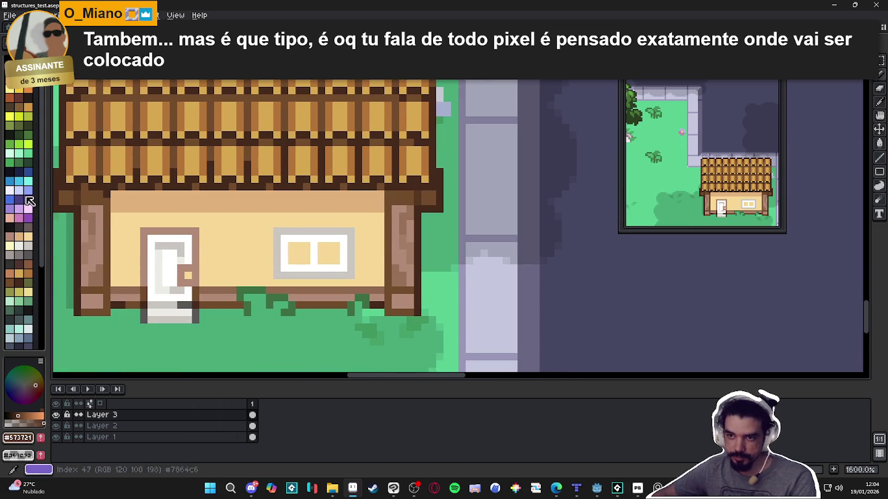
pyautogui.click(9, 180)
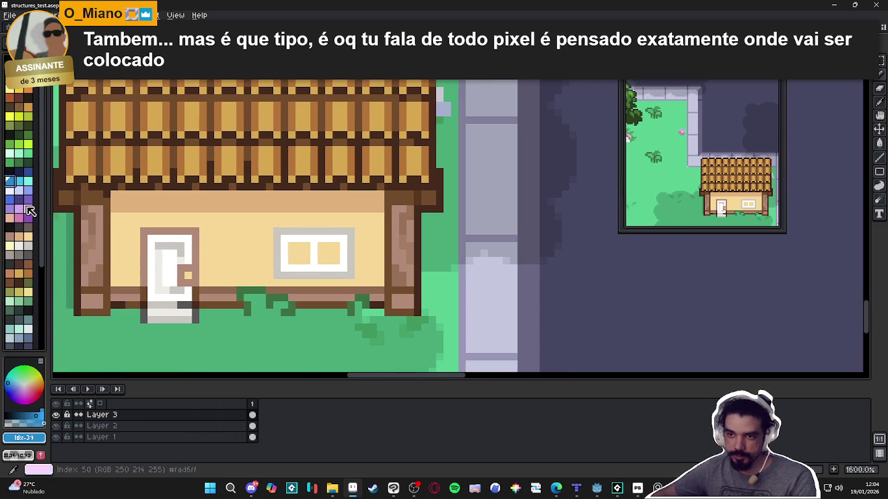
pyautogui.click(28, 192)
pyautogui.click(307, 259)
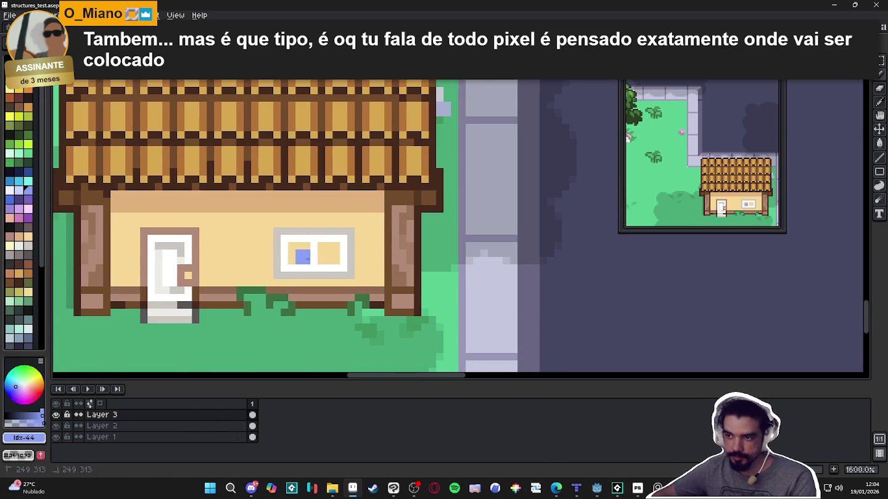
pyautogui.click(299, 261)
pyautogui.click(306, 253)
pyautogui.click(299, 254)
pyautogui.click(329, 253)
pyautogui.moveTo(336, 248); pyautogui.dragTo(321, 261)
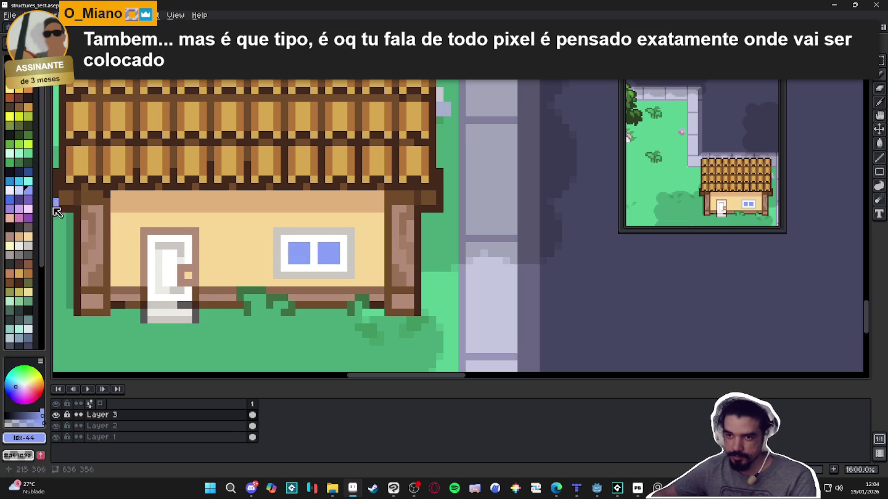
# Add lighter blue highlight pixels to the panes, undoing stray strokes
pyautogui.click(25, 197)
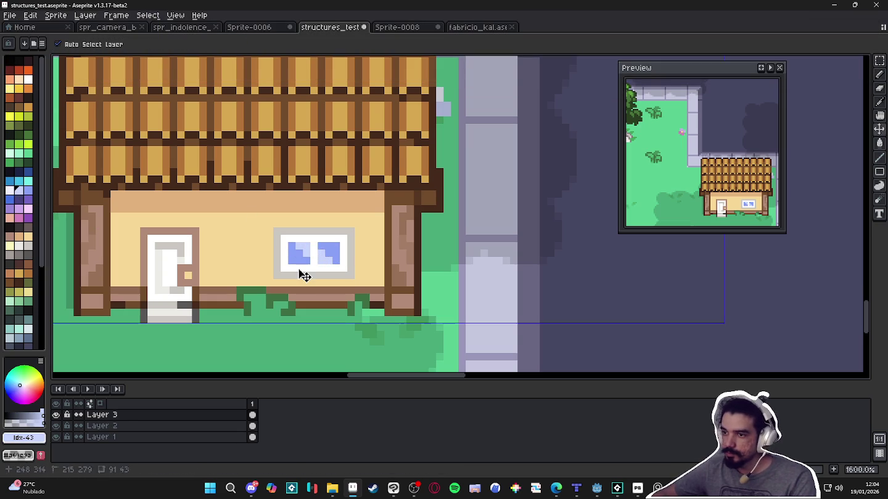
pyautogui.hotkey('ctrl', 'z')
pyautogui.hotkey('ctrl', 'z')
pyautogui.click(291, 262)
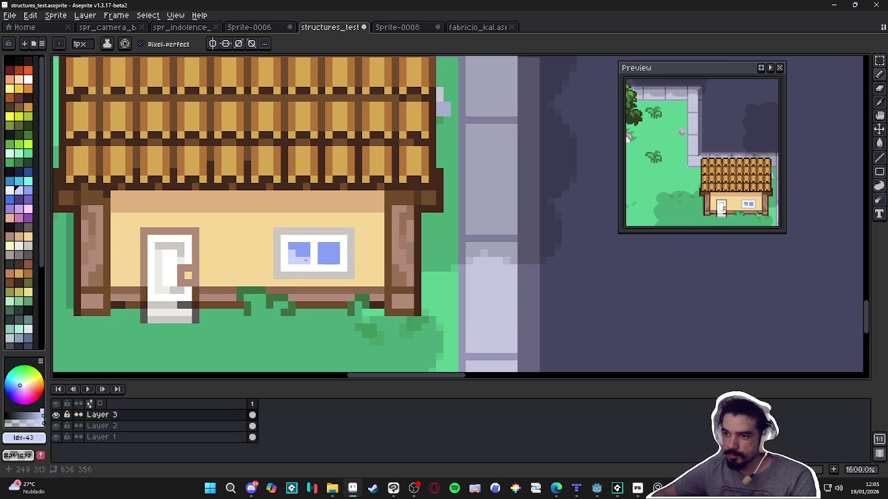
pyautogui.click(291, 247)
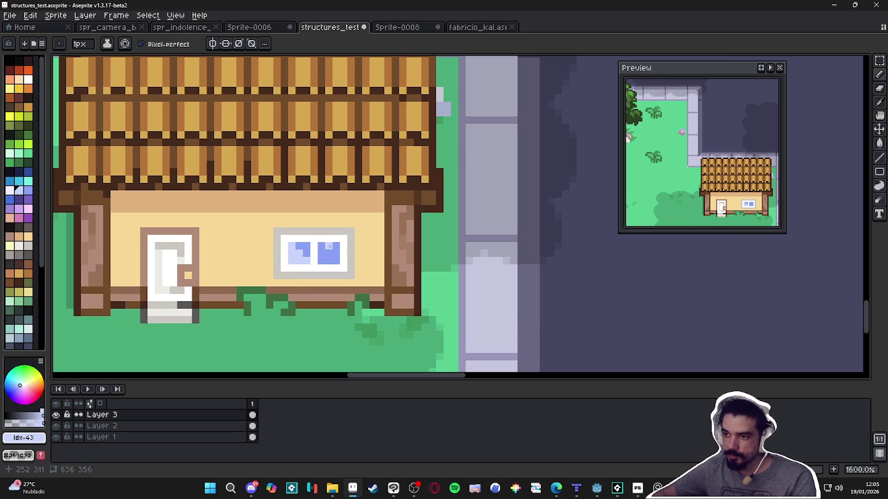
pyautogui.scroll(-3, 339, 248)
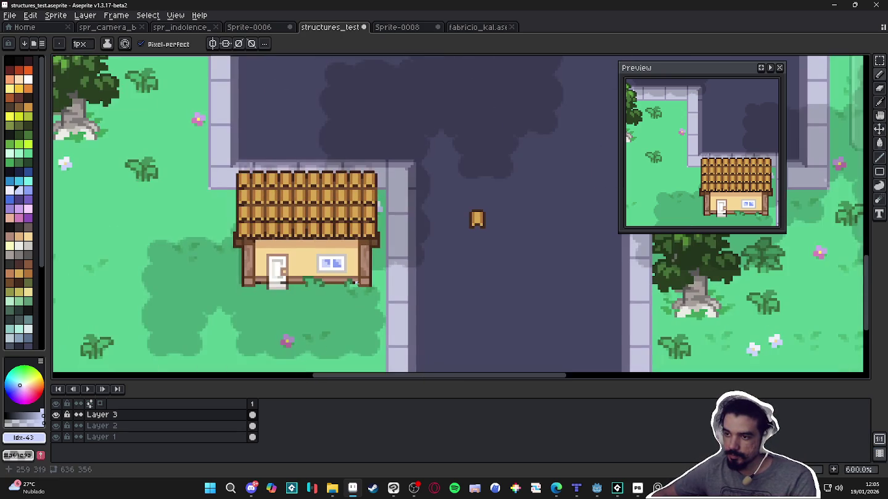
pyautogui.hotkey('ctrl', 'z')
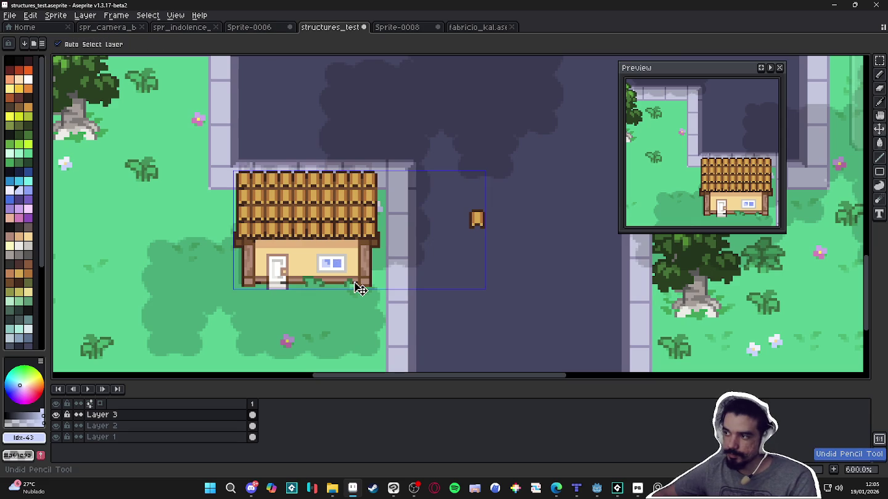
pyautogui.scroll(4, 338, 253)
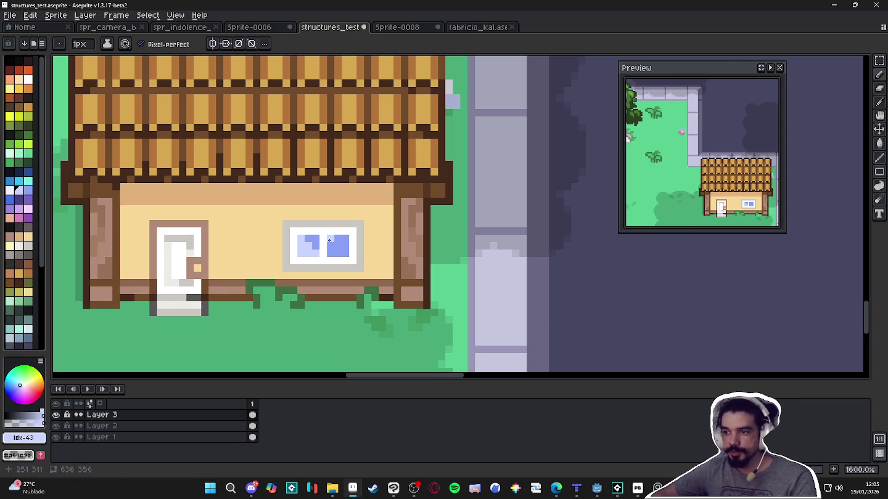
# Reshade the window panes with darker and saturated blue pixels, undoing the saturated ones
pyautogui.scroll(-4, 327, 245)
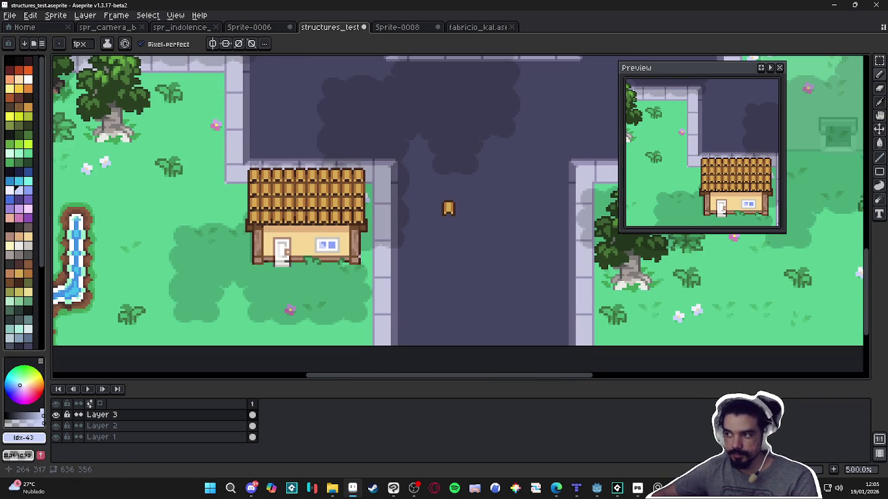
pyautogui.scroll(4, 352, 253)
pyautogui.scroll(3, 317, 236)
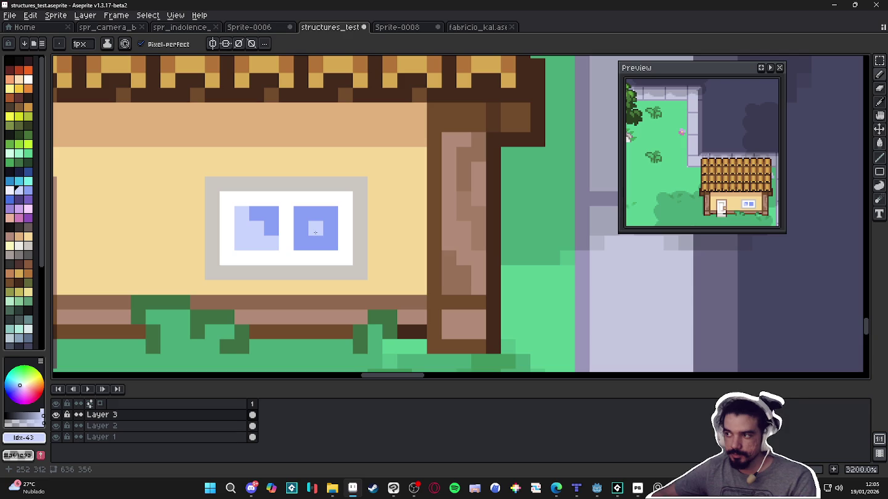
pyautogui.rightClick(315, 228)
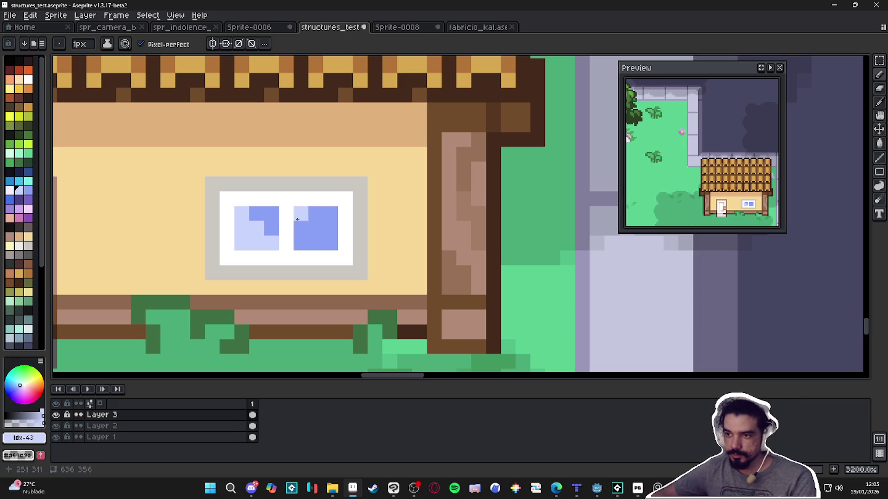
pyautogui.moveTo(256, 214); pyautogui.dragTo(326, 213)
pyautogui.click(301, 213)
pyautogui.keyDown('alt'); pyautogui.click(272, 228); pyautogui.keyUp('alt')
pyautogui.moveTo(256, 229); pyautogui.dragTo(269, 241)
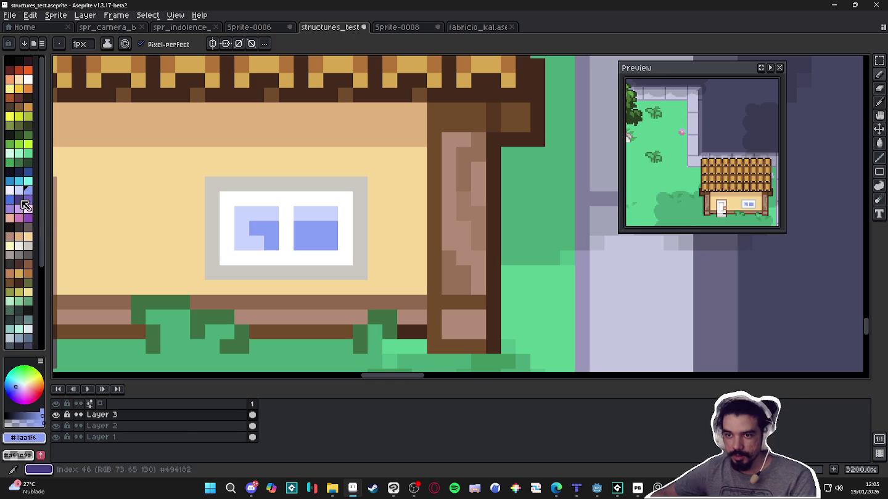
pyautogui.click(9, 199)
pyautogui.moveTo(257, 228); pyautogui.dragTo(271, 228)
pyautogui.click(301, 228)
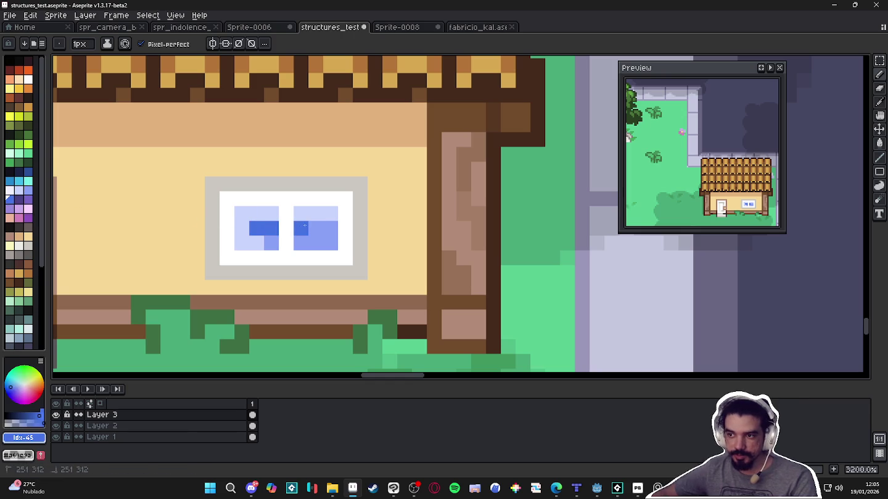
pyautogui.click(275, 240)
pyautogui.click(315, 228)
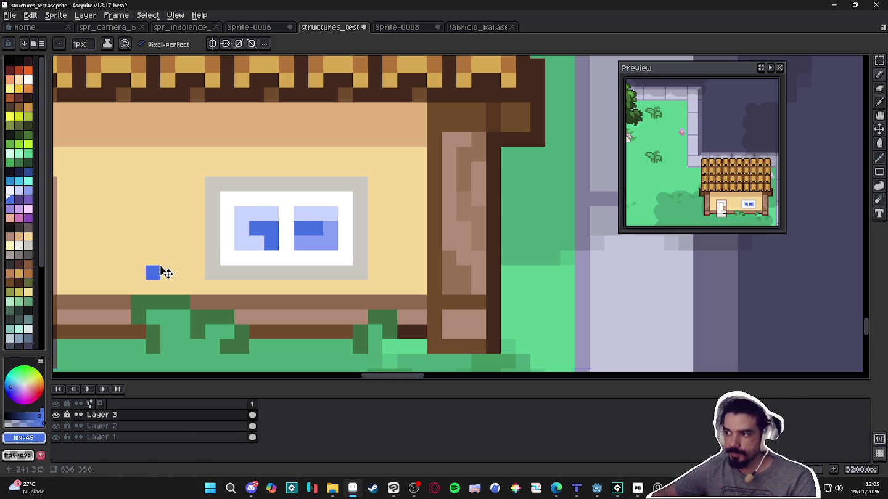
pyautogui.hotkey('ctrl', 'z')
pyautogui.hotkey('ctrl', 'z')
pyautogui.hotkey('ctrl', 'z')
pyautogui.hotkey('ctrl', 'z')
pyautogui.hotkey('ctrl', 'z')
pyautogui.hotkey('ctrl', 'z')
pyautogui.hotkey('ctrl', 'z')
pyautogui.click(336, 249)
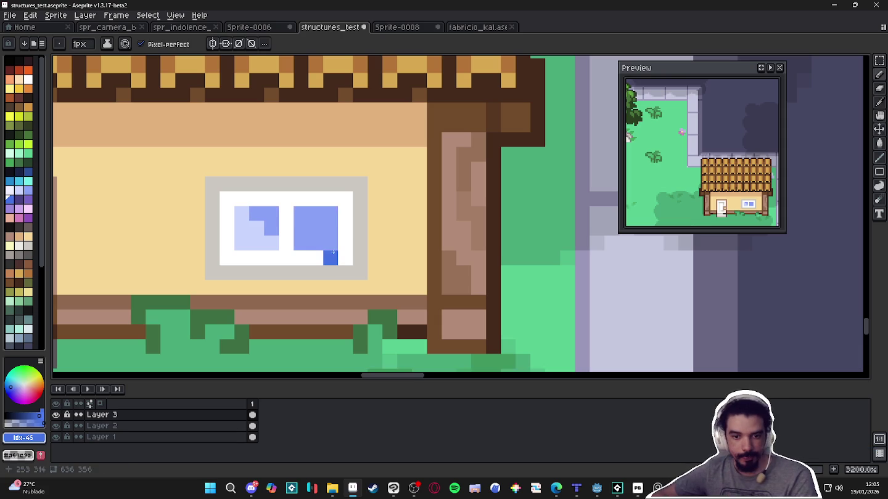
# Paint a 2px deeper-blue shading block on the window glass
pyautogui.keyDown('alt'); pyautogui.click(271, 244); pyautogui.keyUp('alt')
pyautogui.scroll(-5, 303, 244)
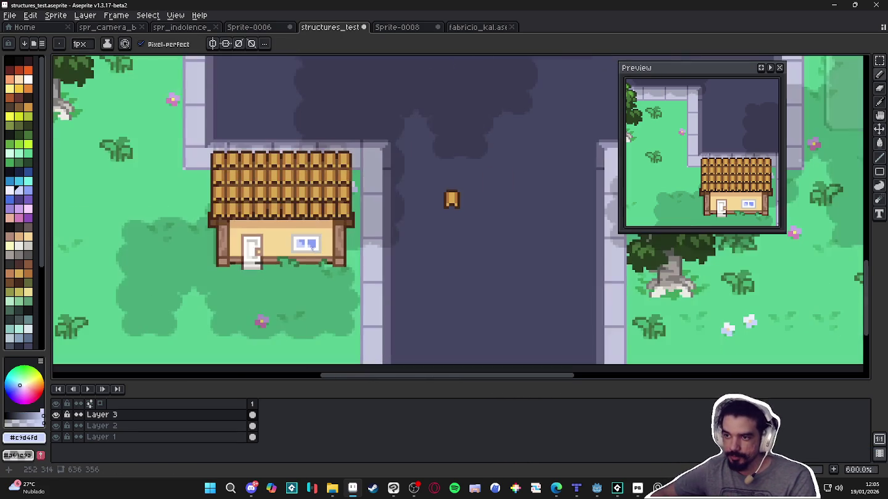
pyautogui.scroll(4, 315, 257)
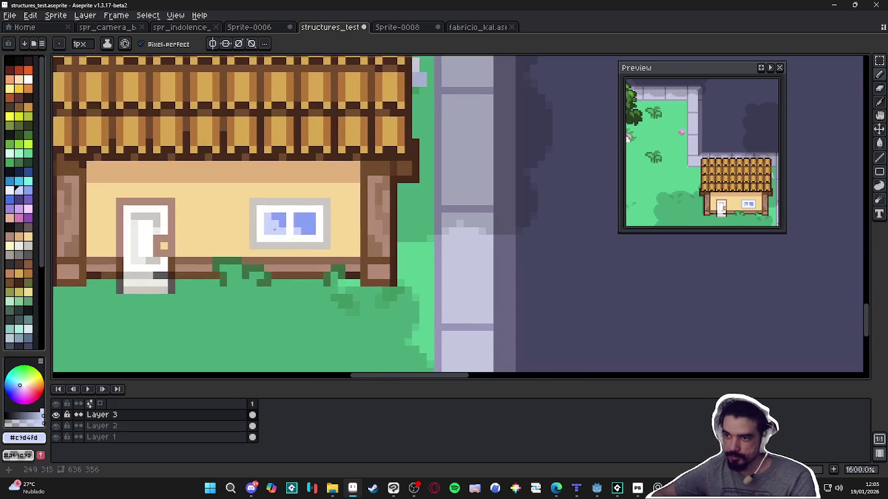
pyautogui.click(31, 192)
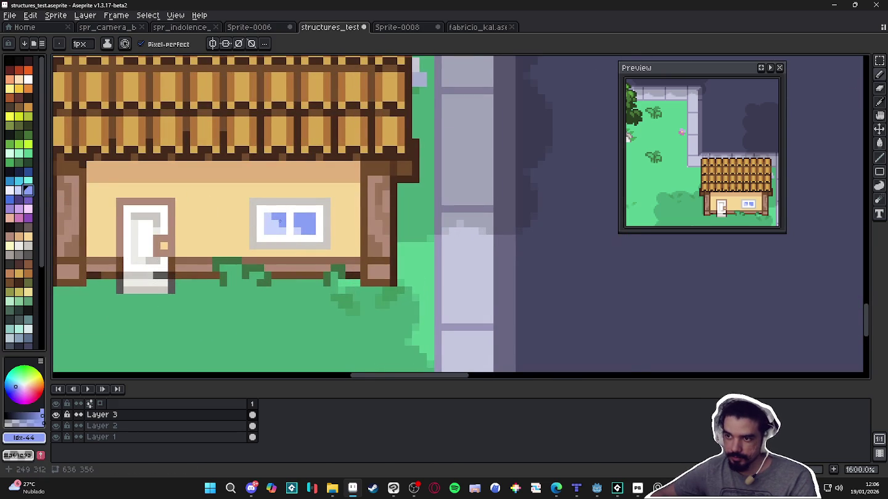
pyautogui.scroll(2, 281, 222)
pyautogui.press(']')
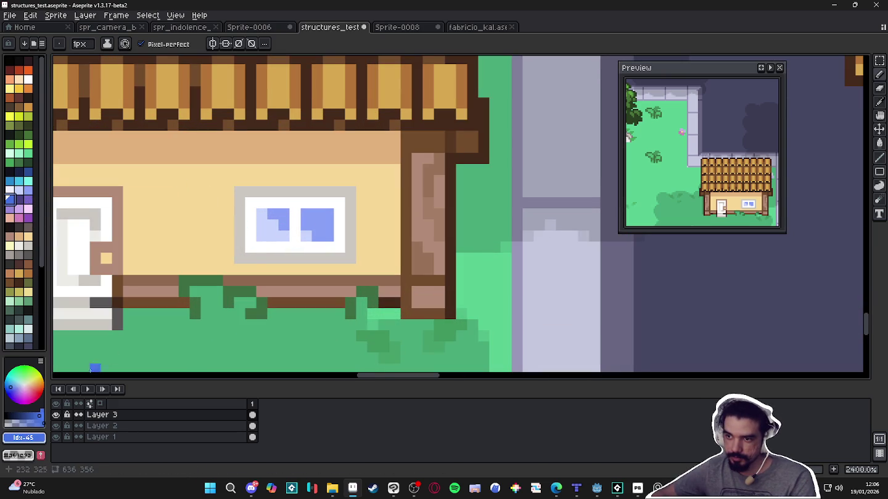
pyautogui.click(26, 423)
pyautogui.press('+')
pyautogui.click(320, 222)
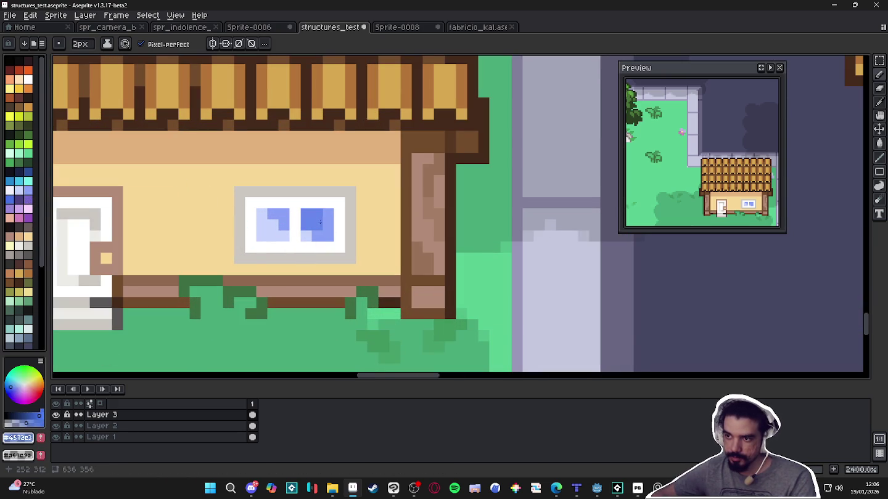
pyautogui.press('-')
# Eyedrop the window frame's grey and repaint the frame's bottom row
pyautogui.scroll(-4, 319, 223)
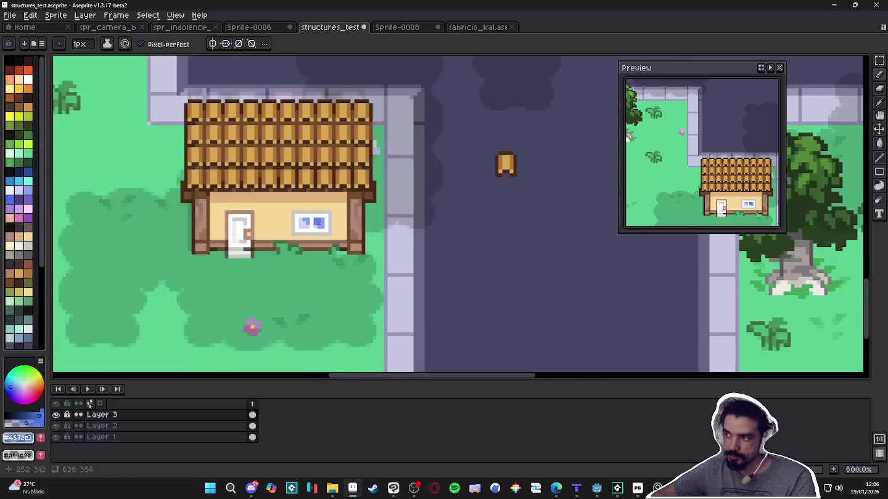
pyautogui.scroll(-2, 319, 223)
pyautogui.scroll(-1, 320, 223)
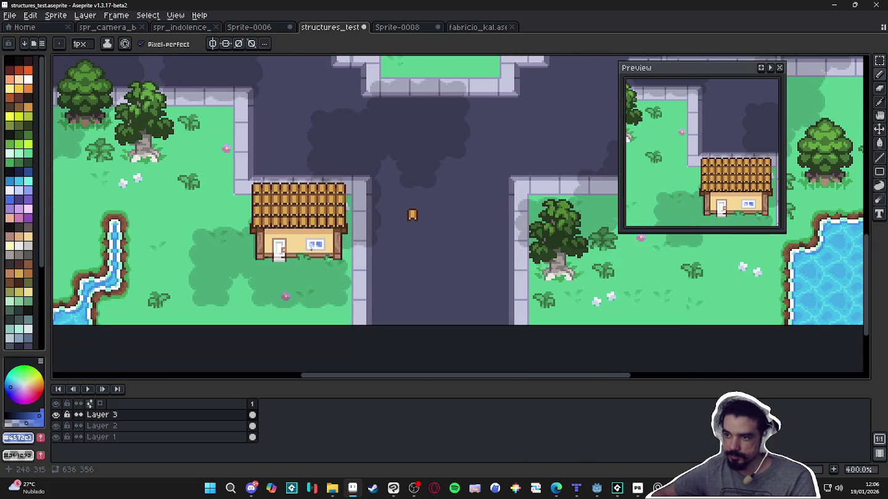
pyautogui.scroll(5, 311, 249)
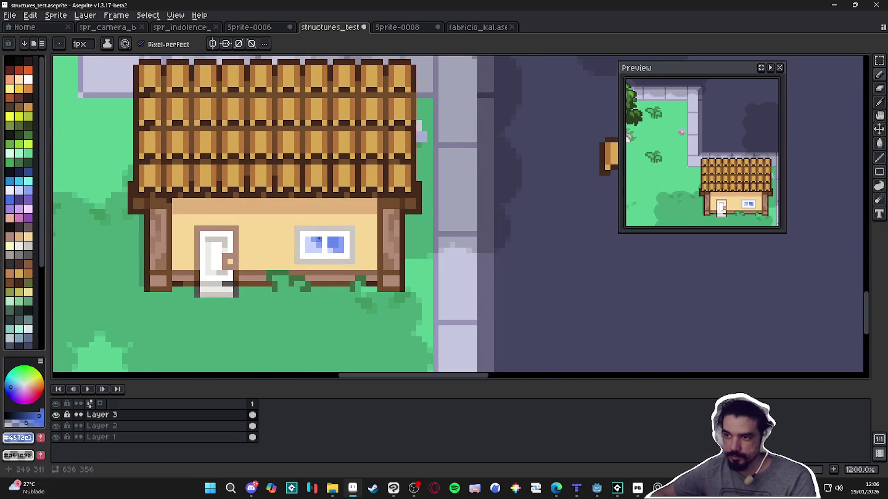
pyautogui.scroll(1, 318, 240)
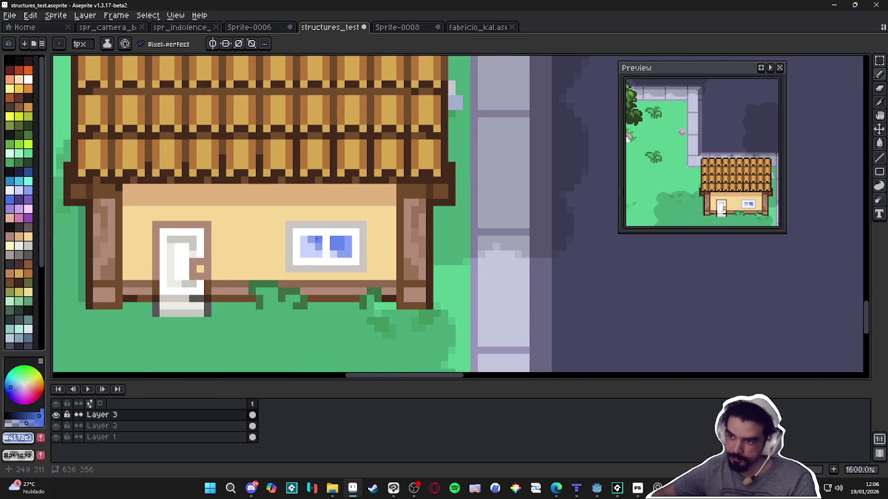
pyautogui.scroll(2, 316, 240)
pyautogui.keyDown('alt'); pyautogui.click(291, 281); pyautogui.keyUp('alt')
pyautogui.keyDown('alt'); pyautogui.click(294, 273); pyautogui.keyUp('alt')
pyautogui.moveTo(286, 275)
pyautogui.mouseDown()
pyautogui.moveTo(385, 278)
pyautogui.moveTo(299, 279)
pyautogui.mouseUp()
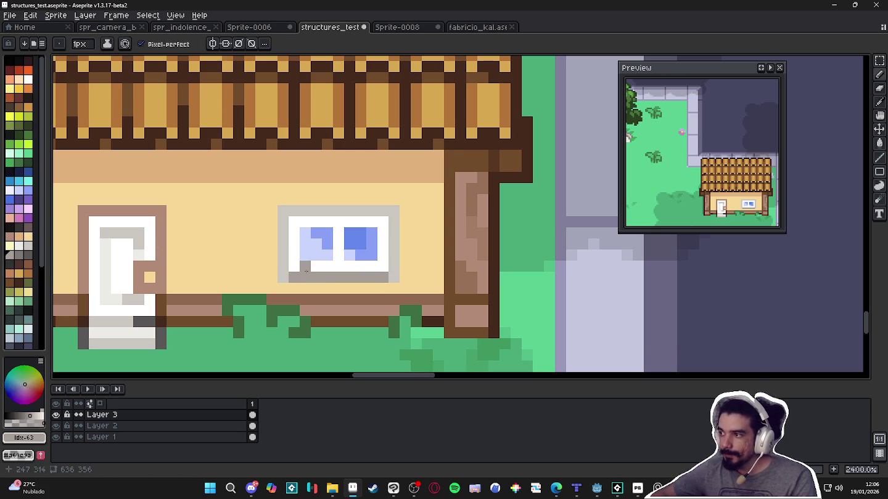
# Undo the frame repaint and paint a darker tan strip beneath the window
pyautogui.hotkey('ctrl', 'z')
pyautogui.keyDown('alt'); pyautogui.click(353, 169); pyautogui.keyUp('alt')
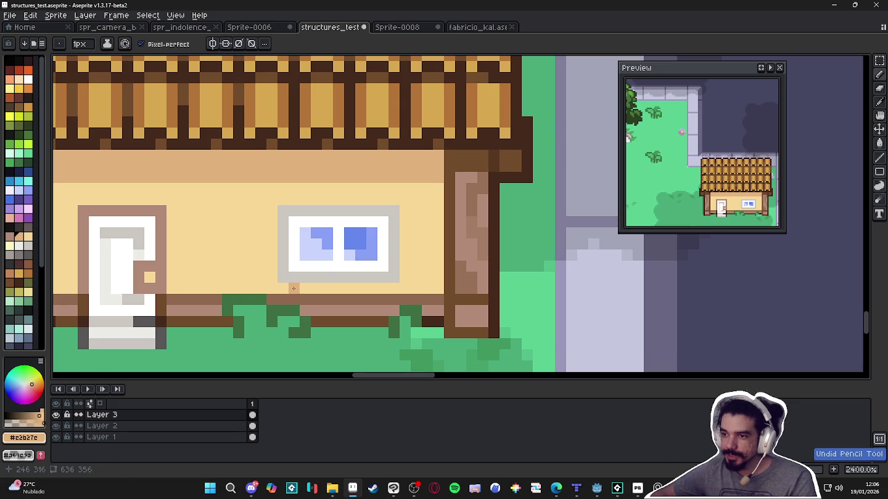
pyautogui.moveTo(294, 288); pyautogui.dragTo(389, 286)
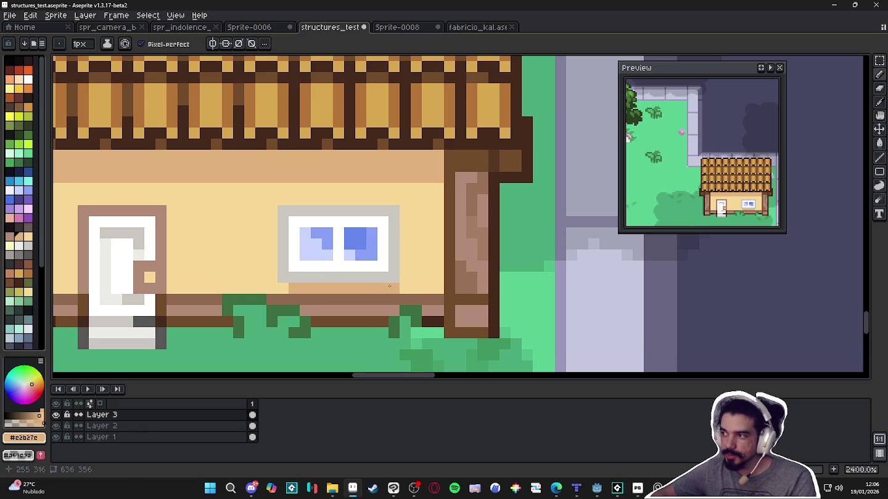
pyautogui.click(393, 288)
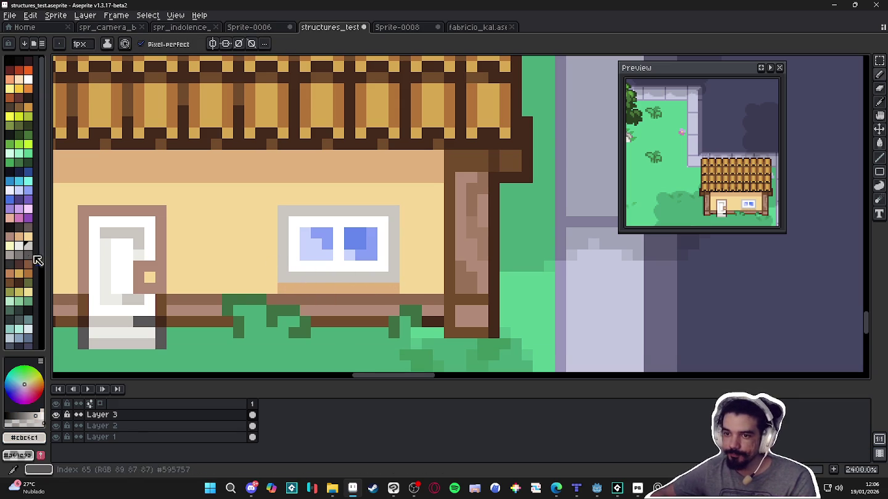
# Paint a grey row along the window frame's bottom edge
pyautogui.click(10, 254)
pyautogui.click(283, 277)
pyautogui.keyDown('shift'); pyautogui.click(395, 277); pyautogui.keyUp('shift')
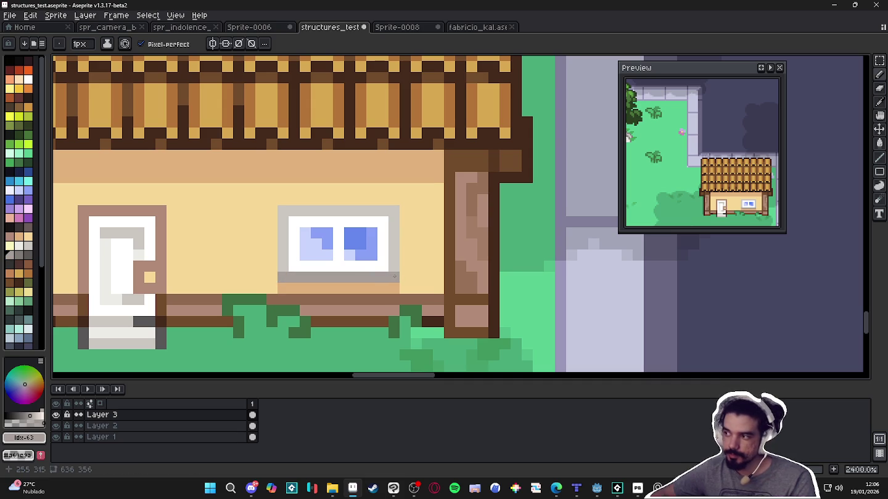
# Save structures_test.aseprite
pyautogui.scroll(-3, 394, 275)
pyautogui.hotkey('ctrl', 's')
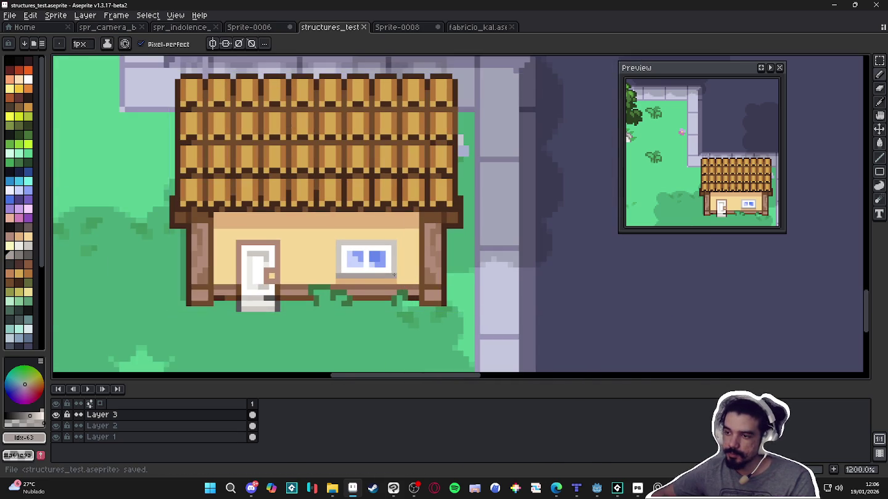
pyautogui.scroll(-5, 394, 275)
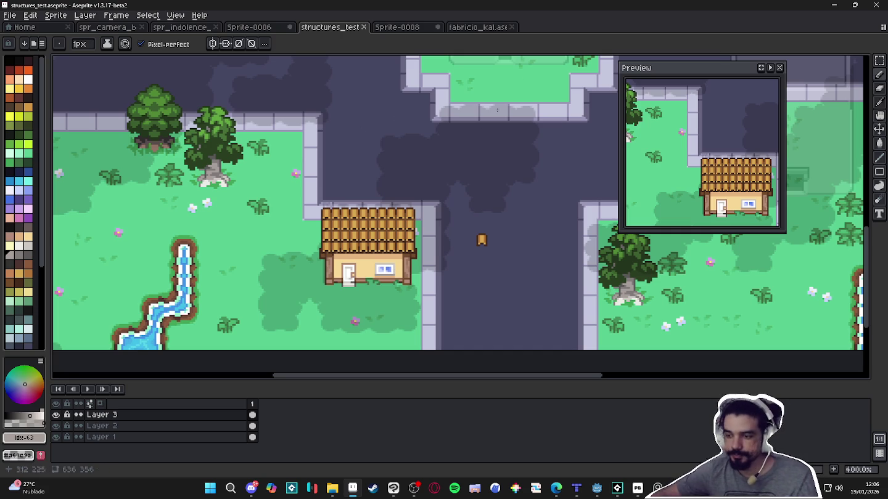
# Marquee-select the leftover orange roof tile on the road and cut it away
pyautogui.scroll(1, 487, 243)
pyautogui.press('v')
pyautogui.press('m')
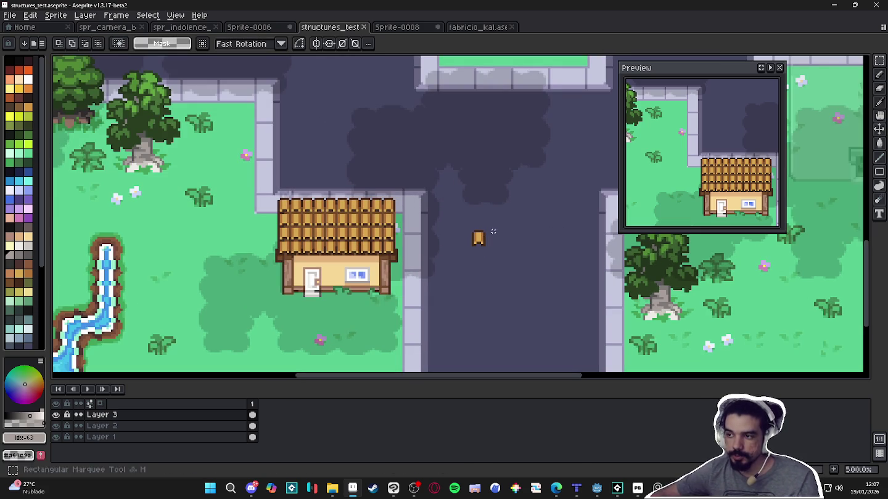
pyautogui.moveTo(490, 228); pyautogui.dragTo(460, 256)
pyautogui.hotkey('ctrl', 'x')
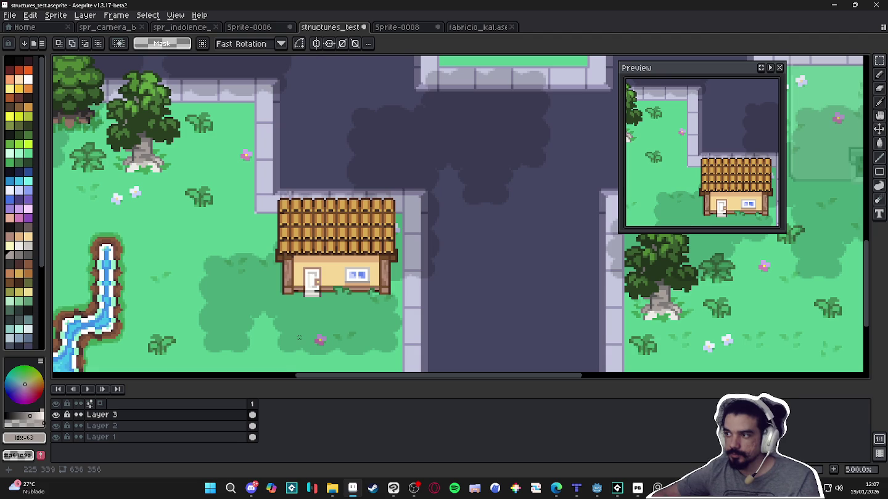
pyautogui.scroll(-1, 299, 338)
pyautogui.scroll(-1, 299, 338)
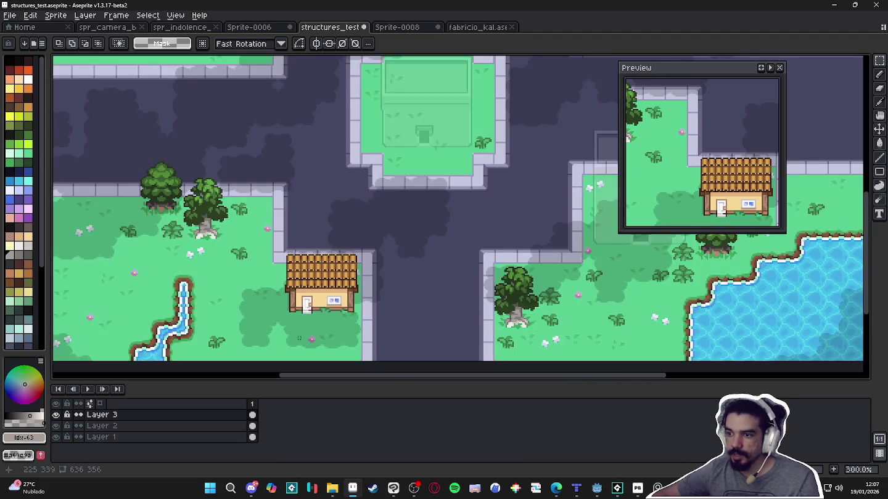
pyautogui.scroll(1, 322, 307)
pyautogui.scroll(4, 322, 306)
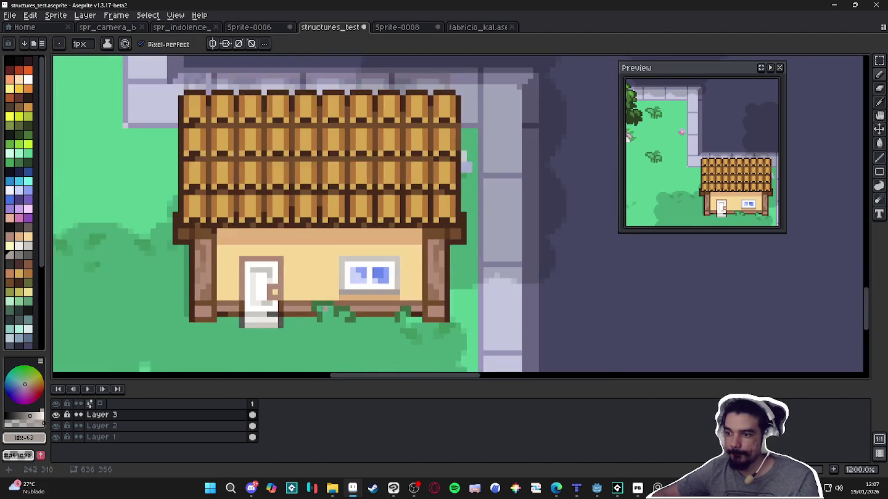
# Pencil light-green highlight pixels onto the grass tufts under the house, undoing the last stray one
pyautogui.scroll(2, 322, 306)
pyautogui.press('b')
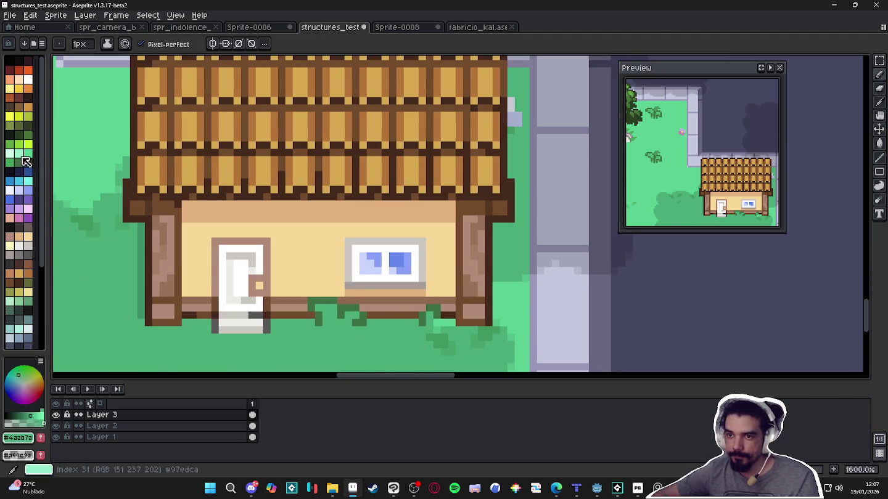
pyautogui.click(20, 153)
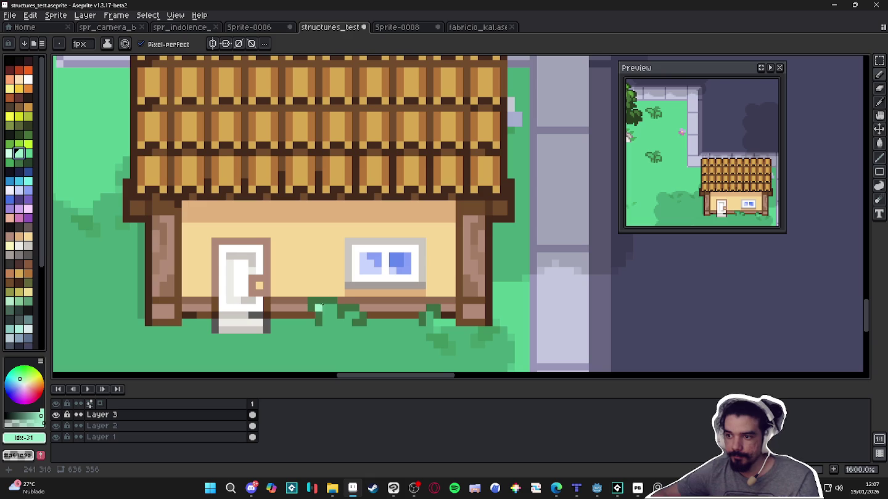
pyautogui.moveTo(324, 306); pyautogui.dragTo(330, 306)
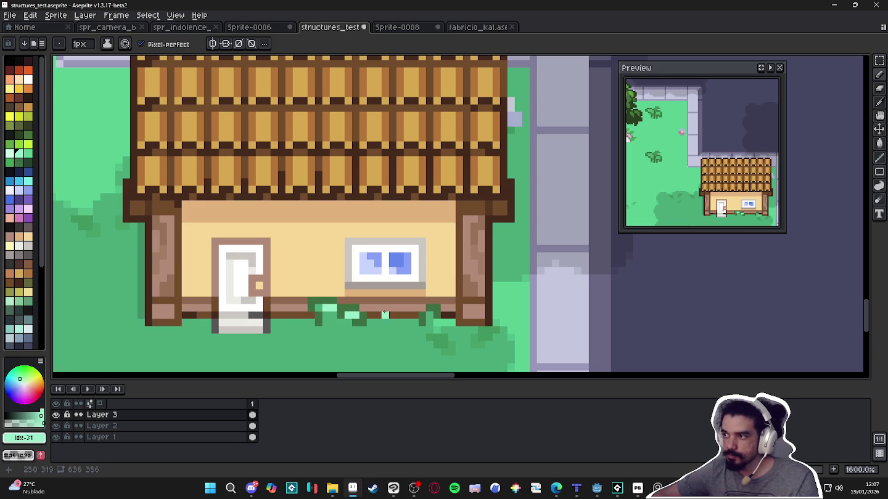
pyautogui.scroll(-3, 383, 314)
pyautogui.scroll(3, 382, 313)
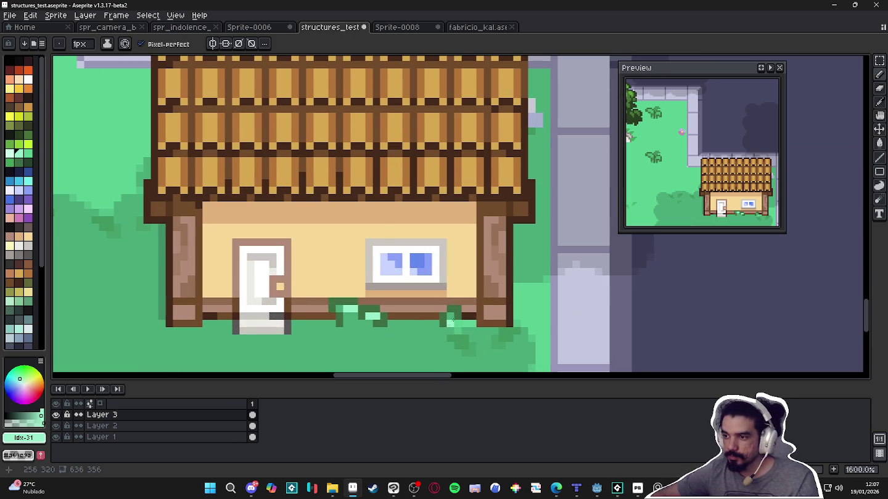
pyautogui.scroll(-2, 452, 319)
pyautogui.scroll(-1, 444, 320)
pyautogui.scroll(3, 428, 323)
pyautogui.click(456, 326)
pyautogui.hotkey('ctrl', 'z')
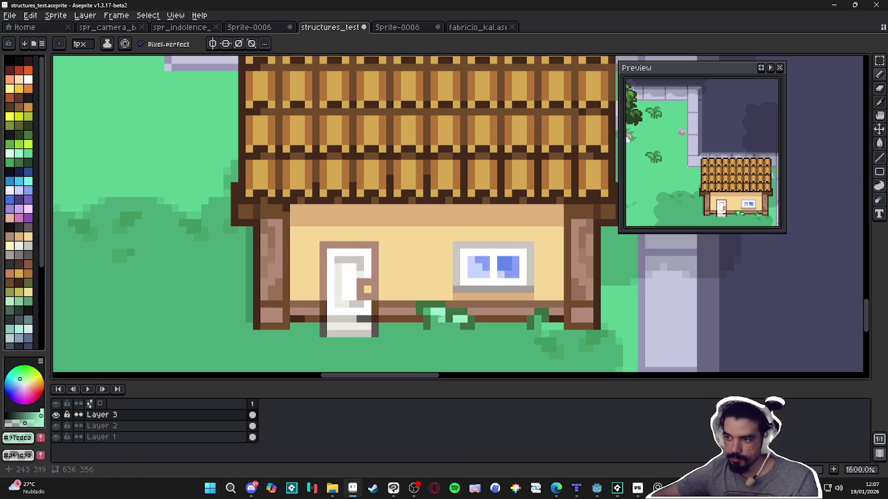
# Zoom and pan around the house, then turn on the grid overlay with Ctrl+'
pyautogui.scroll(-3, 454, 326)
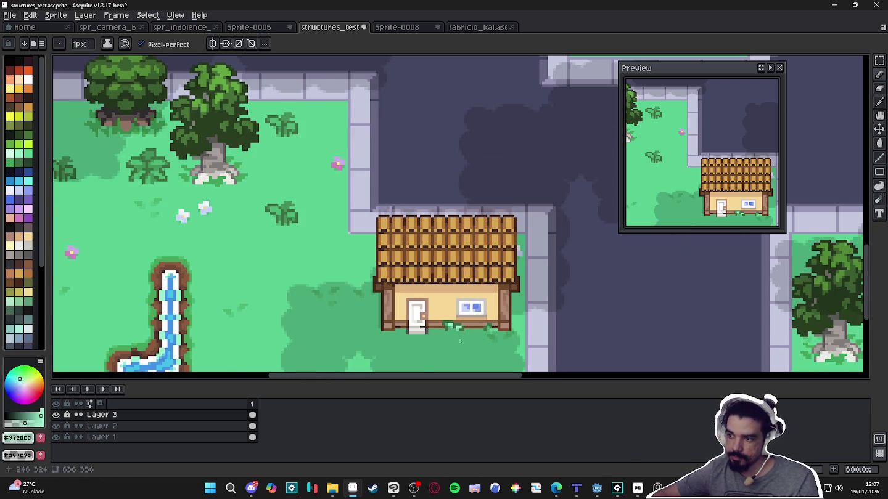
pyautogui.scroll(-2, 459, 339)
pyautogui.moveTo(454, 332); pyautogui.dragTo(400, 293)
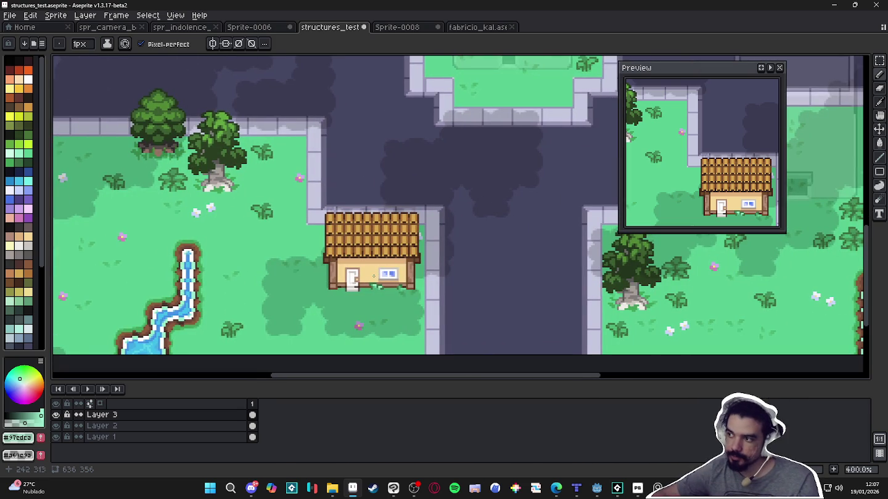
pyautogui.scroll(-2, 373, 276)
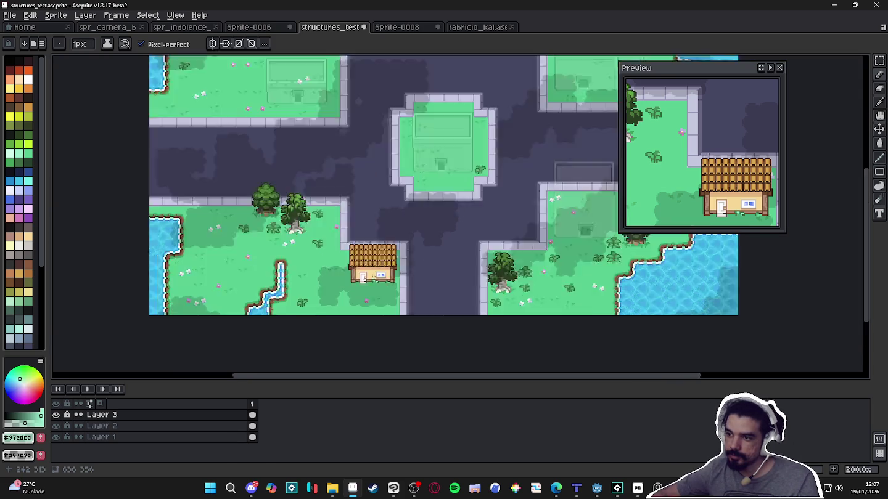
pyautogui.scroll(3, 370, 275)
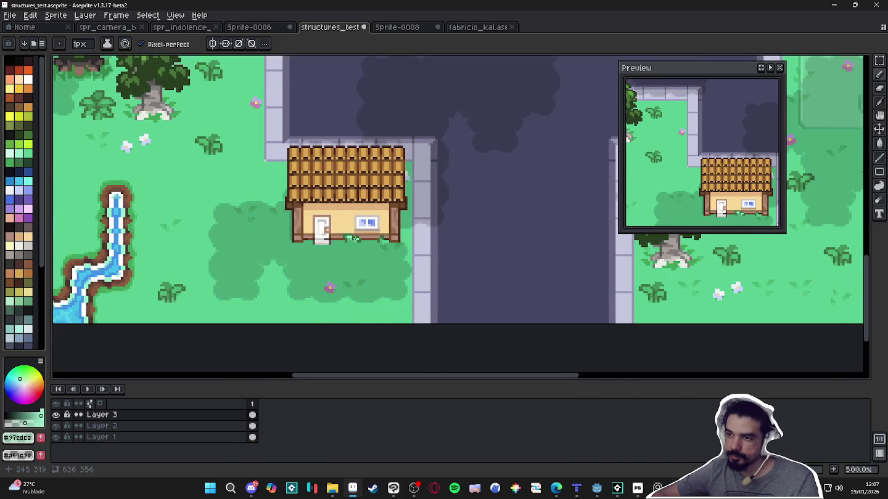
pyautogui.scroll(-1, 349, 225)
pyautogui.scroll(-1, 353, 233)
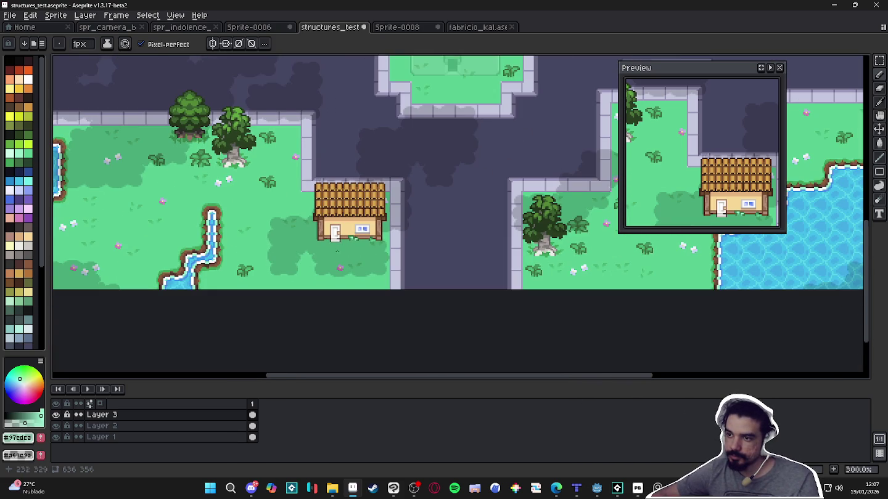
pyautogui.scroll(5, 336, 251)
pyautogui.press("ctrl+'")
pyautogui.scroll(-4, 338, 252)
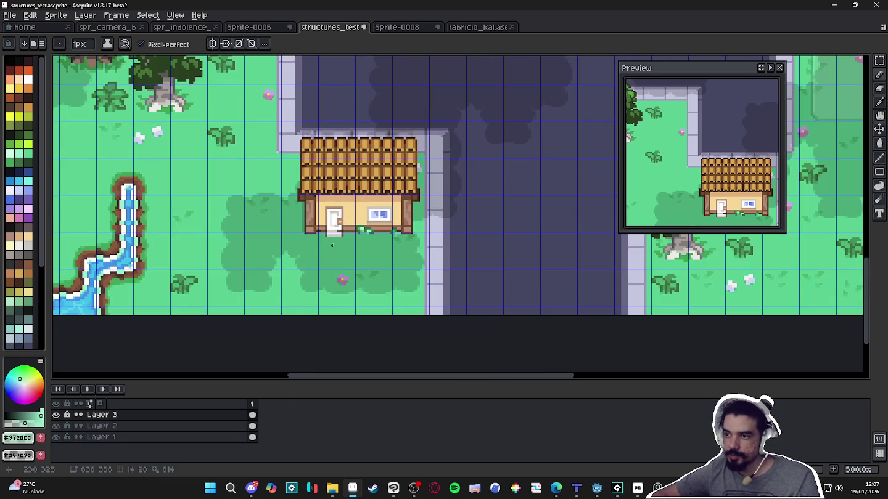
pyautogui.scroll(4, 331, 238)
pyautogui.scroll(1, 333, 240)
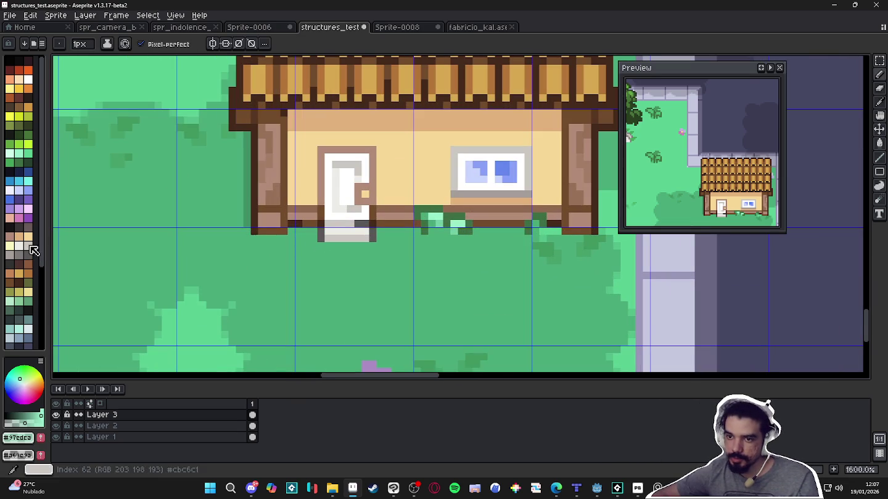
# Paint the first grey-teal stepping stone just below the door with a 2px pencil
pyautogui.keyDown('alt'); pyautogui.click(332, 241); pyautogui.keyUp('alt')
pyautogui.press('+')
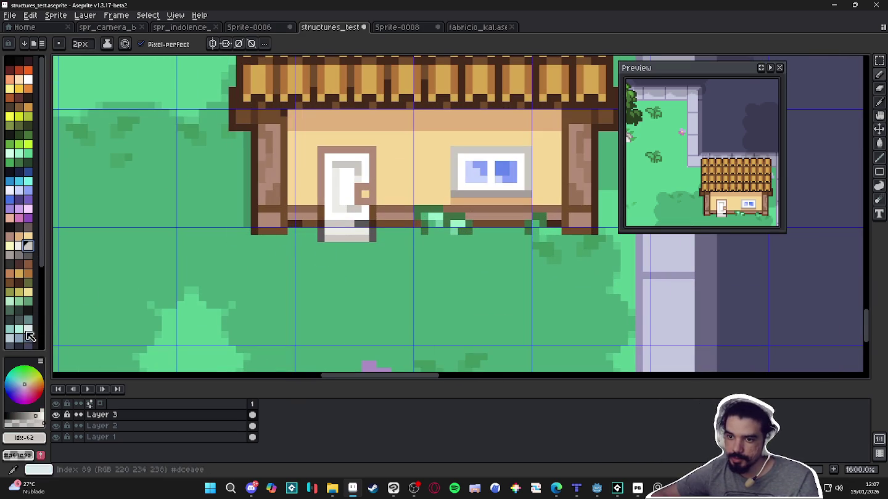
pyautogui.click(27, 319)
pyautogui.click(336, 259)
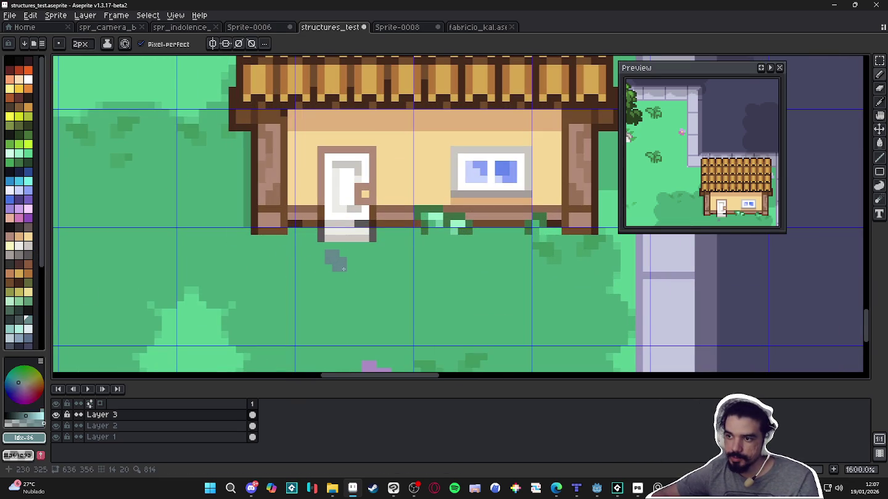
pyautogui.click(347, 263)
pyautogui.press('-')
pyautogui.moveTo(364, 254); pyautogui.dragTo(365, 259)
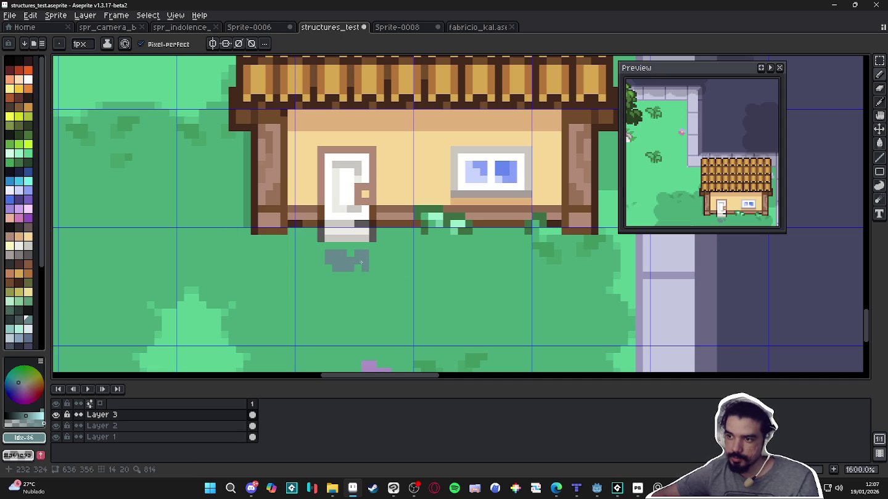
# Add more grey-teal stones further down the path and fill a missing pixel
pyautogui.press('+')
pyautogui.click(330, 284)
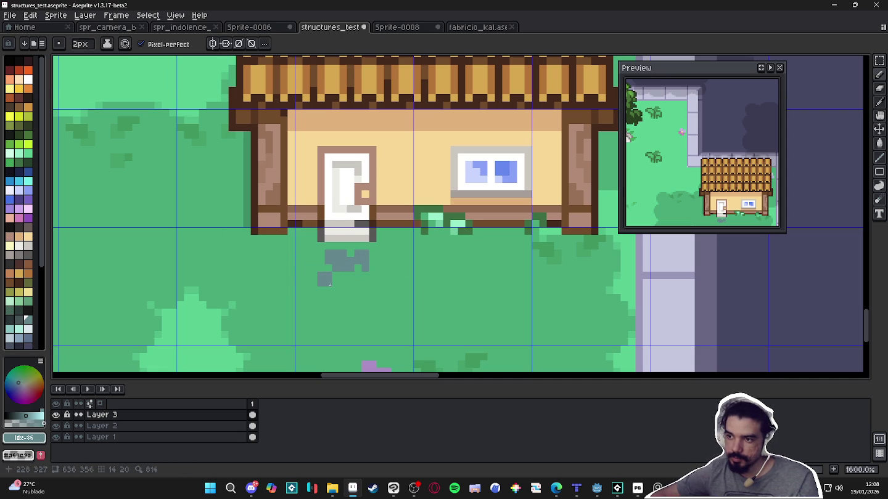
pyautogui.moveTo(330, 284)
pyautogui.mouseDown()
pyautogui.moveTo(364, 290)
pyautogui.moveTo(336, 310)
pyautogui.mouseUp()
pyautogui.press('-')
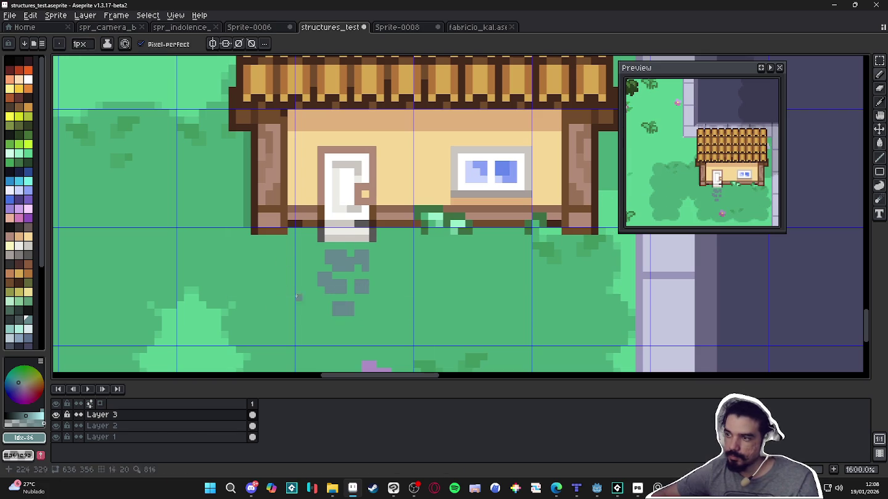
pyautogui.scroll(-1, 376, 306)
pyautogui.scroll(-2, 376, 306)
pyautogui.scroll(5, 368, 300)
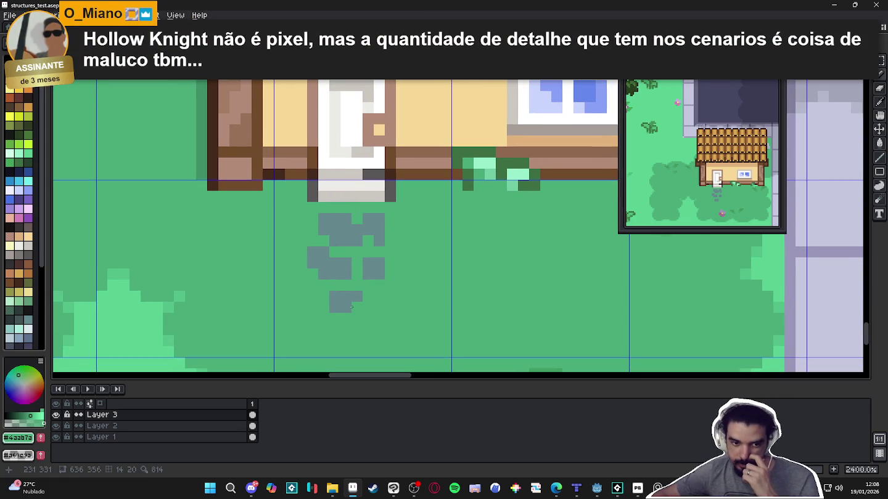
pyautogui.click(351, 306)
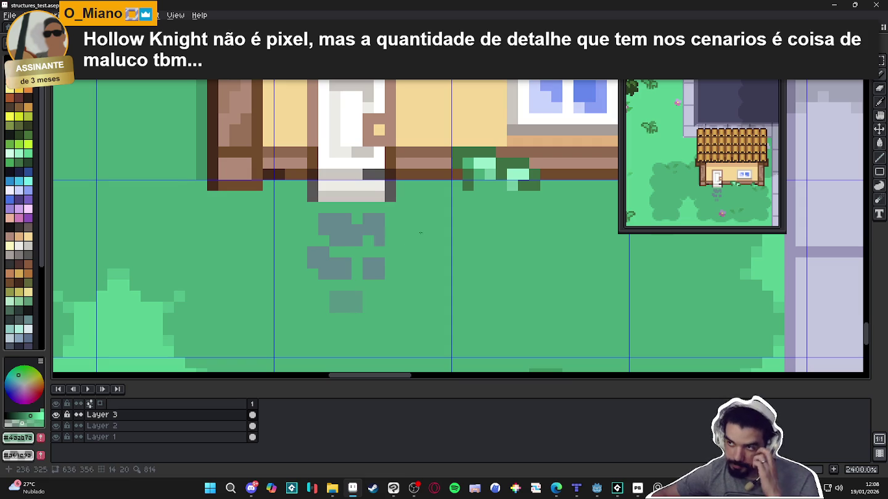
pyautogui.press('alt')
# Shade parts of the stepping stones in darker teal #567f72
pyautogui.keyDown('alt'); pyautogui.click(473, 175); pyautogui.keyUp('alt')
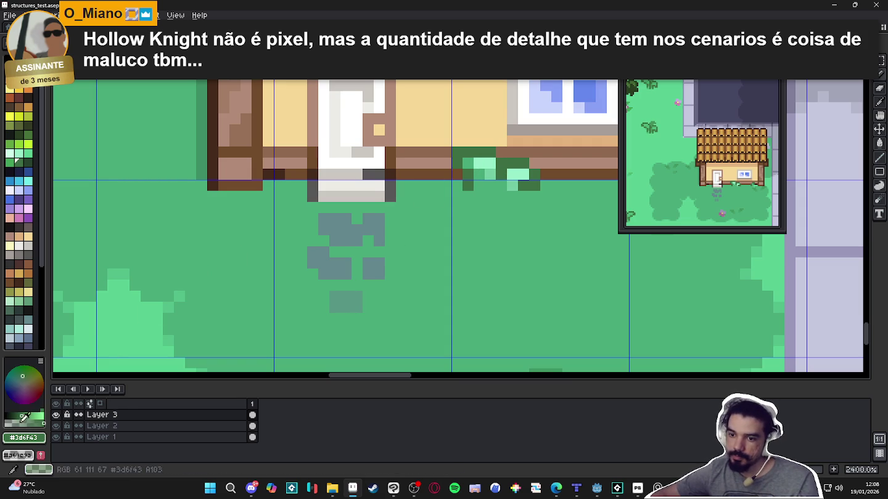
pyautogui.keyDown('alt'); pyautogui.click(335, 233); pyautogui.keyUp('alt')
pyautogui.moveTo(346, 219)
pyautogui.mouseDown()
pyautogui.moveTo(348, 240)
pyautogui.moveTo(383, 275)
pyautogui.mouseUp()
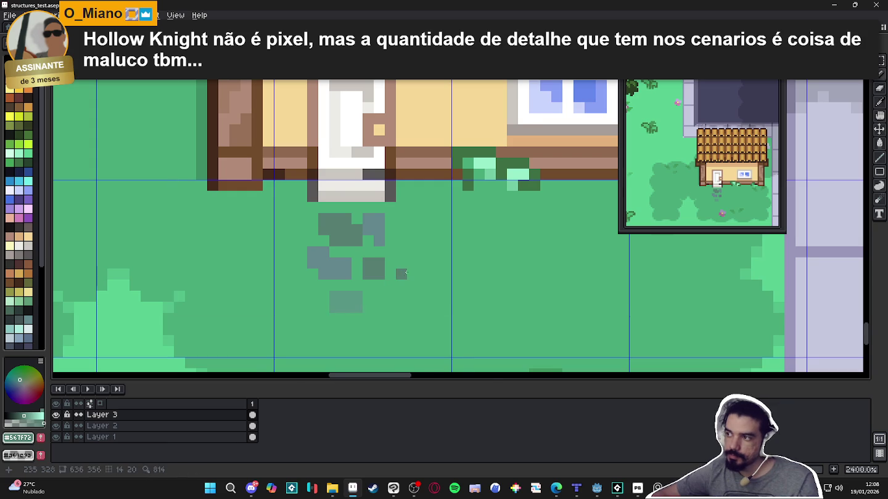
pyautogui.scroll(-5, 405, 273)
pyautogui.scroll(3, 430, 241)
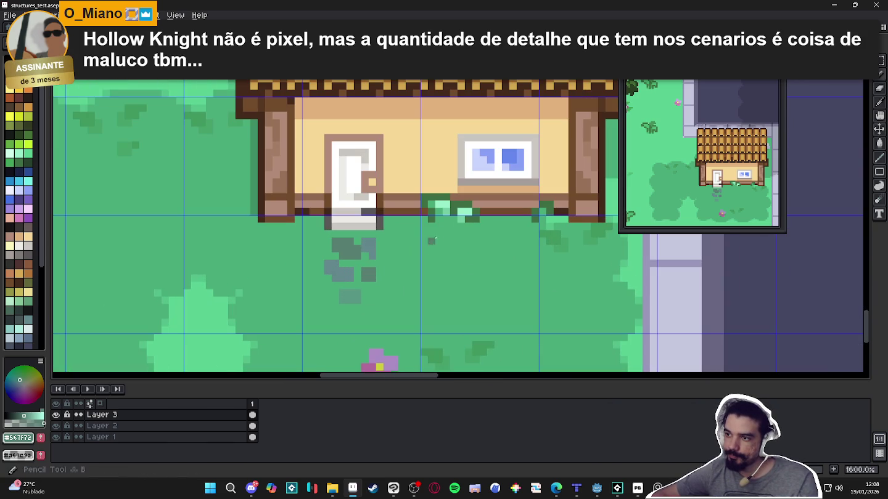
# Try dark-green grass pixels below the stones, undo them, and clear the selection
pyautogui.keyDown('alt'); pyautogui.click(379, 263); pyautogui.keyUp('alt')
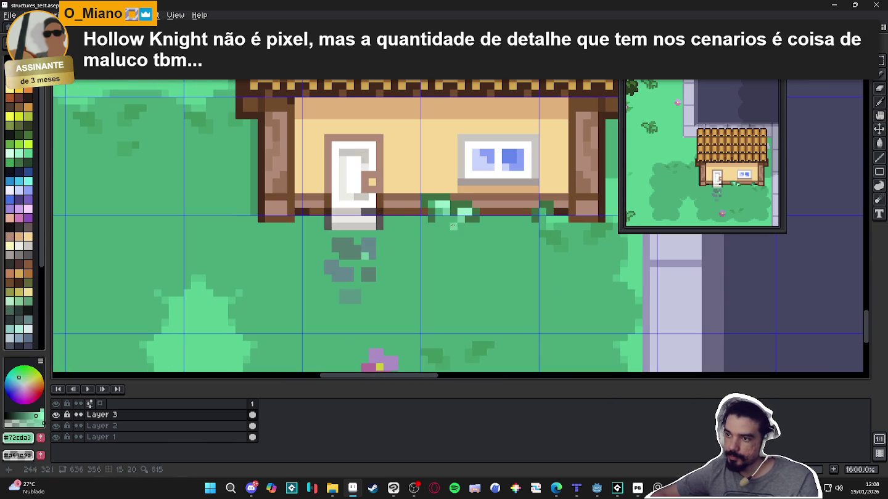
pyautogui.keyDown('alt'); pyautogui.click(352, 262); pyautogui.keyUp('alt')
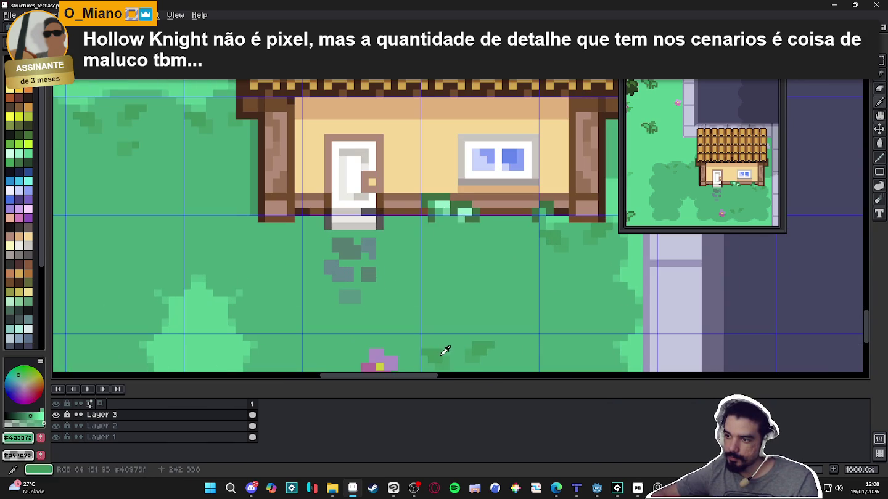
pyautogui.keyDown('alt'); pyautogui.click(363, 257); pyautogui.keyUp('alt')
pyautogui.click(368, 263)
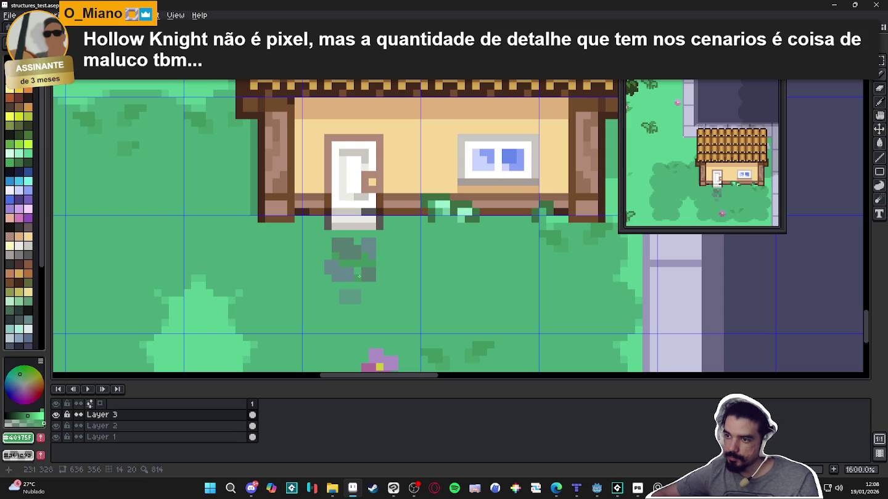
pyautogui.click(358, 286)
pyautogui.click(350, 286)
pyautogui.click(364, 286)
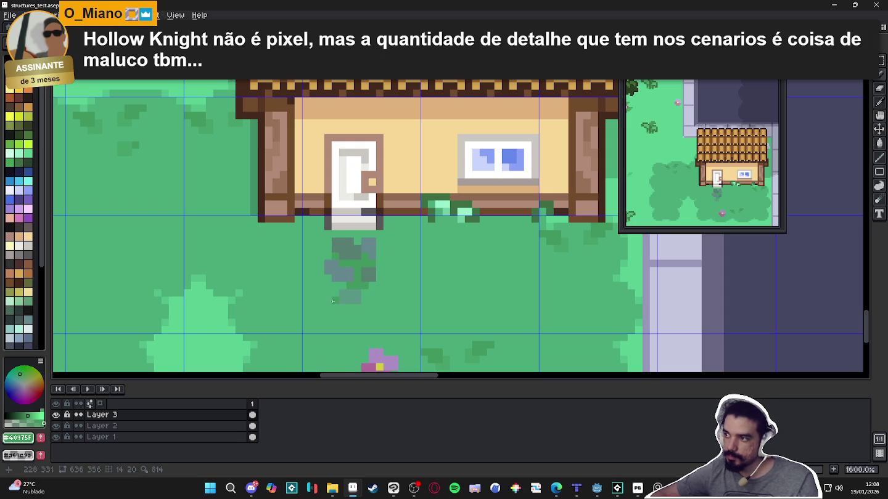
pyautogui.hotkey('ctrl', 'z')
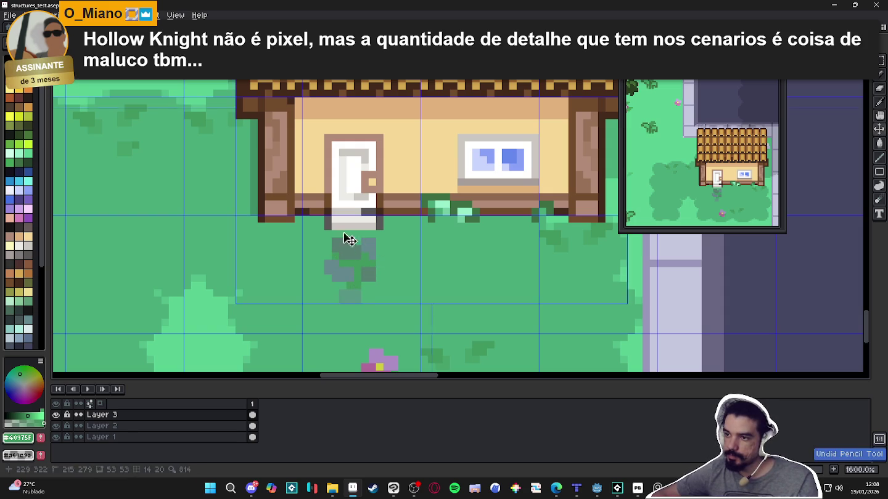
pyautogui.hotkey('ctrl', 'd')
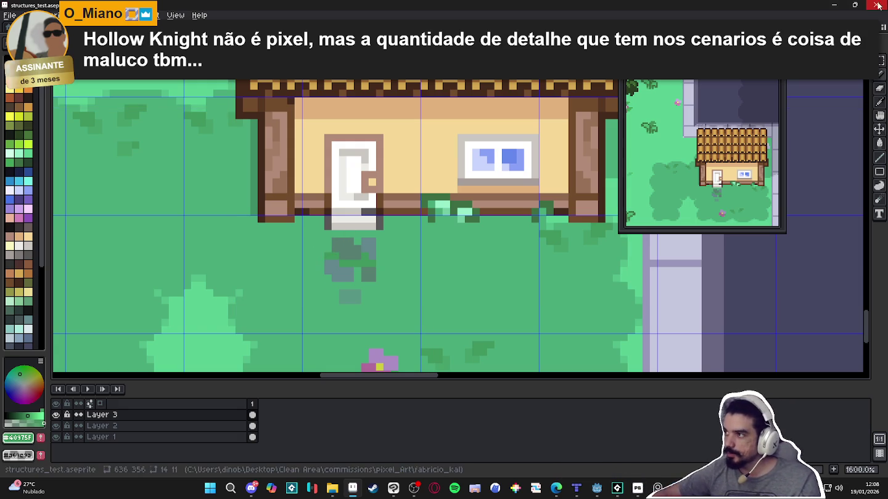
# Minimize Aseprite, Tiled, Godot and both File Explorer windows to reveal the importer
pyautogui.click(833, 5)
pyautogui.click(832, 6)
pyautogui.click(833, 6)
pyautogui.click(832, 6)
pyautogui.click(832, 6)
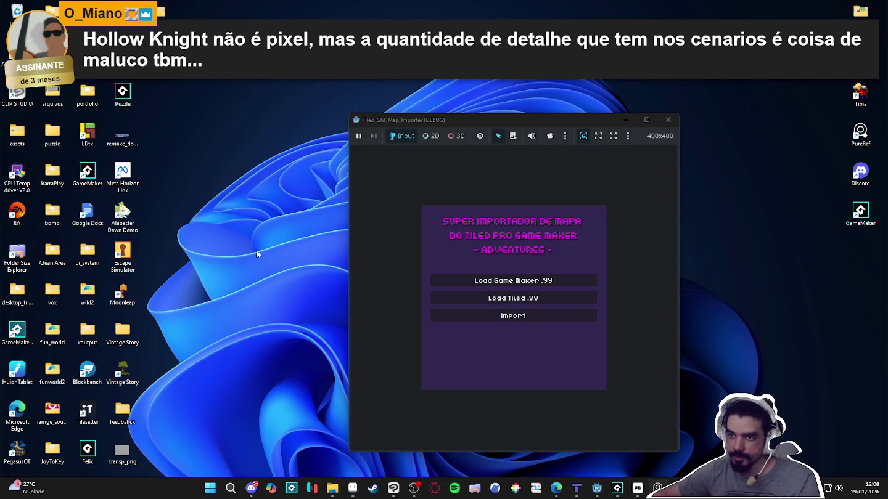
pyautogui.doubleClick(14, 180)
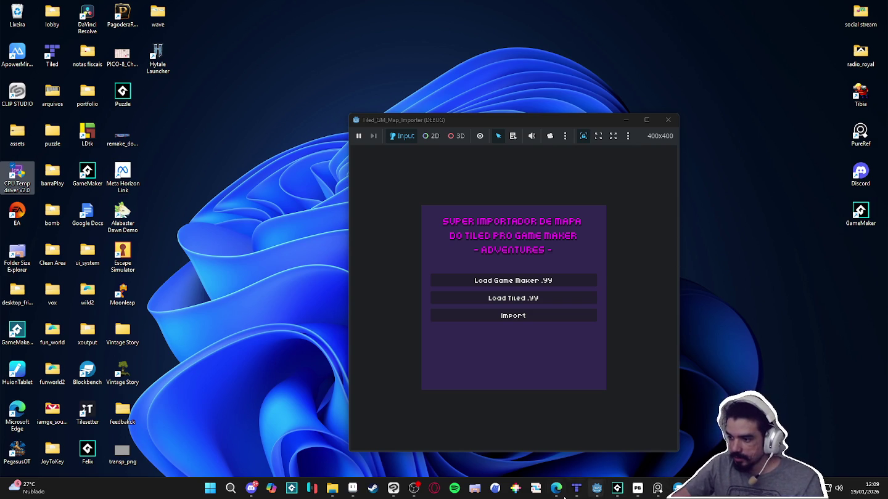
# Return to Aseprite and zoom to the grass tuft at the base of the house wall
pyautogui.click(353, 488)
pyautogui.scroll(-1, 390, 357)
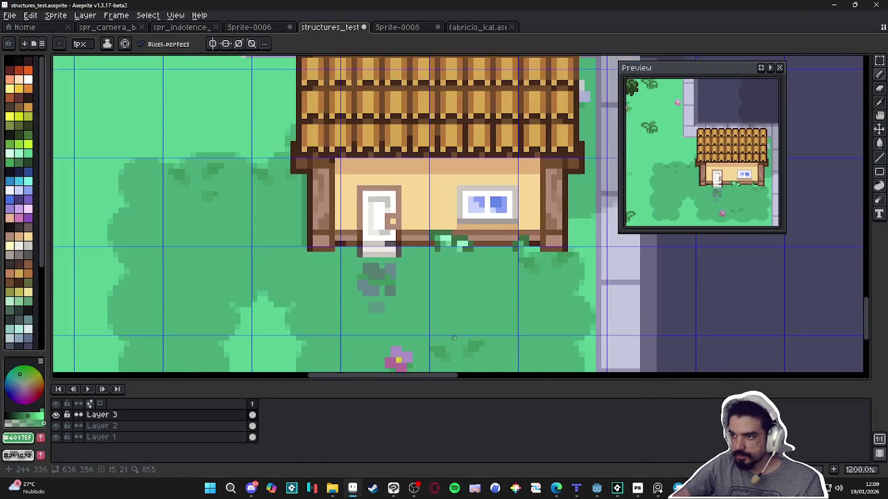
pyautogui.scroll(-2, 431, 333)
pyautogui.scroll(-1, 444, 333)
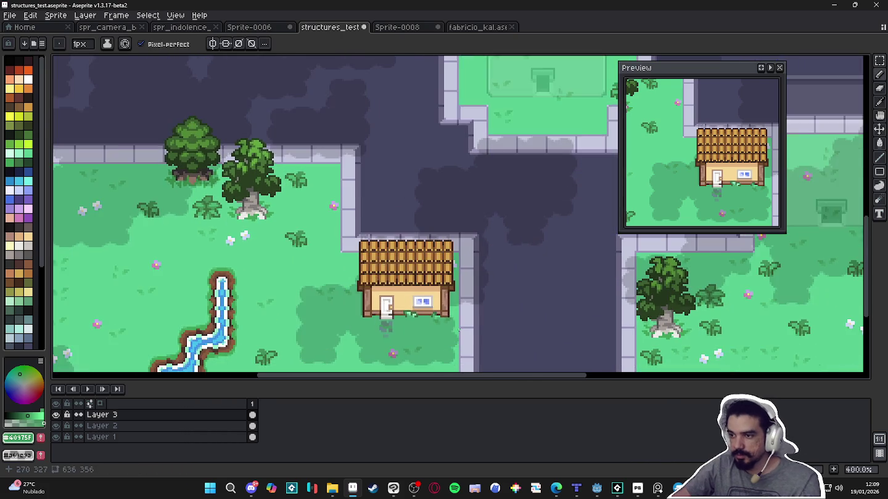
pyautogui.scroll(-1, 425, 314)
pyautogui.scroll(5, 395, 293)
pyautogui.scroll(4, 333, 265)
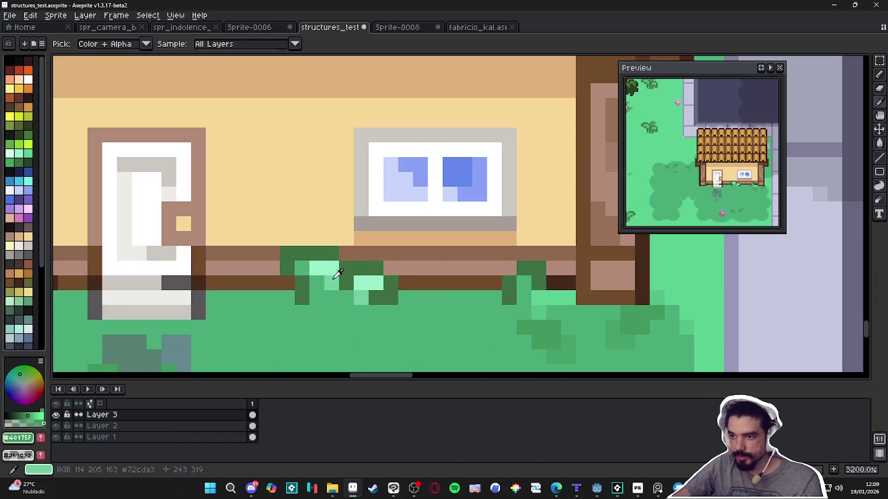
# Sample the mid grass green #4aab7a and pencil over the light-green tuft pixels by the wall
pyautogui.keyDown('alt'); pyautogui.click(345, 299); pyautogui.keyUp('alt')
pyautogui.moveTo(302, 268); pyautogui.dragTo(331, 268)
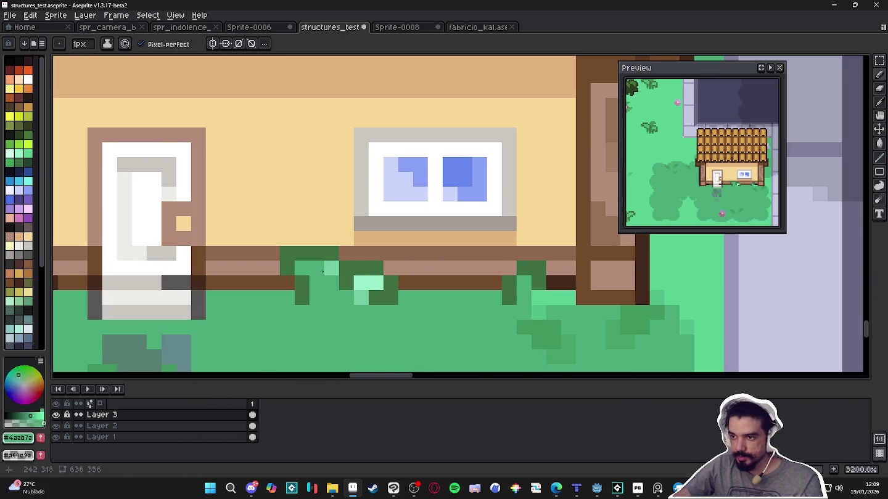
pyautogui.click(376, 282)
pyautogui.click(362, 282)
pyautogui.click(361, 296)
pyautogui.click(569, 298)
pyautogui.click(552, 297)
# Save the map sprite structures_test.aseprite
pyautogui.scroll(-3, 523, 300)
pyautogui.scroll(-3, 508, 269)
pyautogui.hotkey('ctrl', 's')
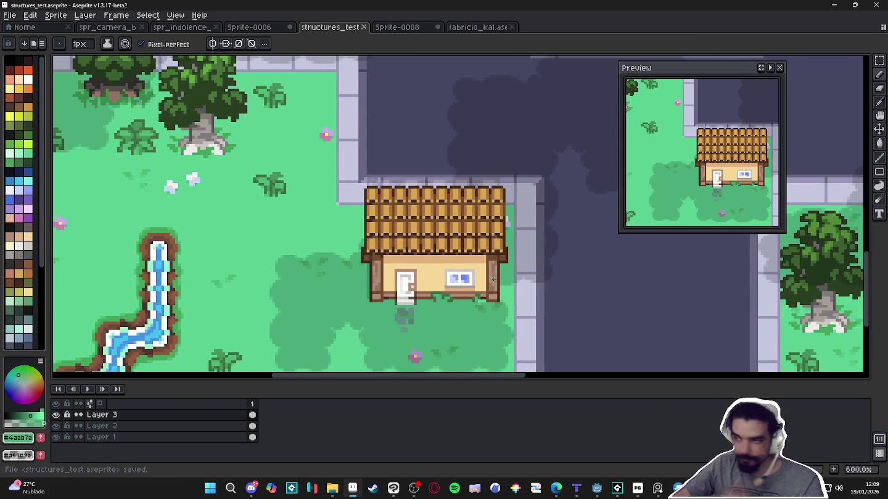
# Zoom out and pan the map to review the house and its surroundings
pyautogui.scroll(-1, 507, 269)
pyautogui.scroll(-1, 489, 286)
pyautogui.moveTo(465, 278); pyautogui.dragTo(442, 291)
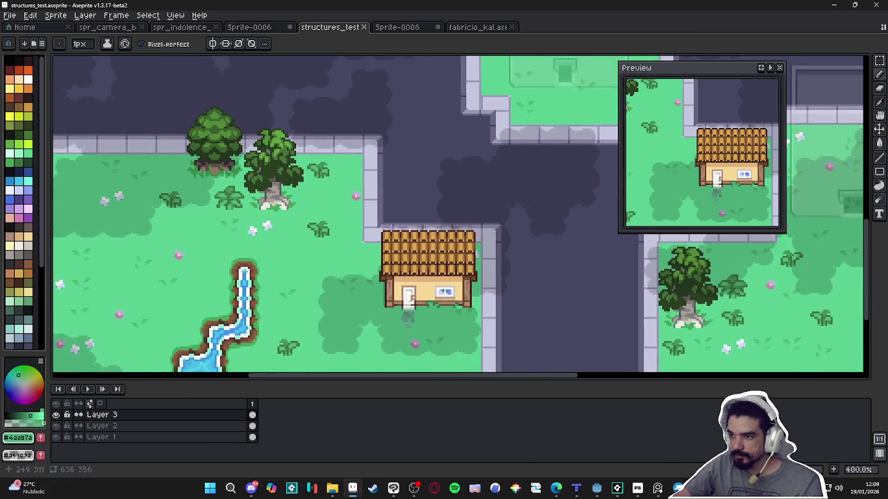
pyautogui.scroll(-1, 441, 292)
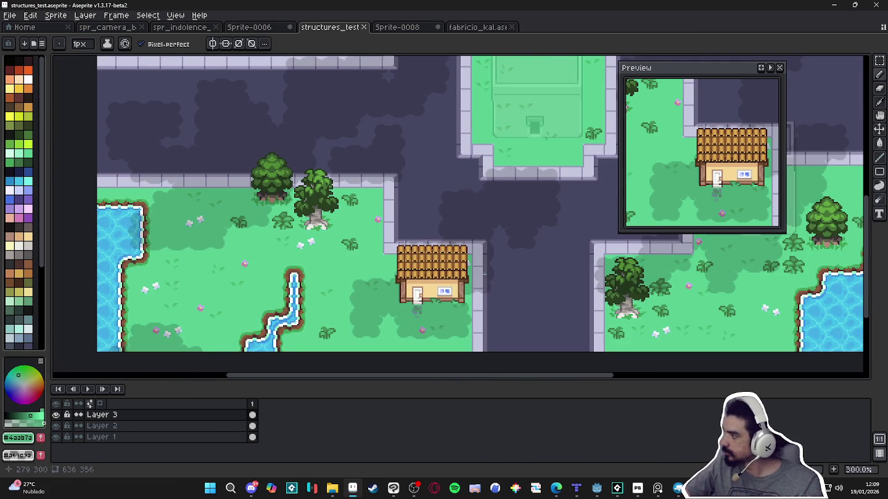
pyautogui.scroll(-1, 484, 274)
pyautogui.scroll(1, 455, 282)
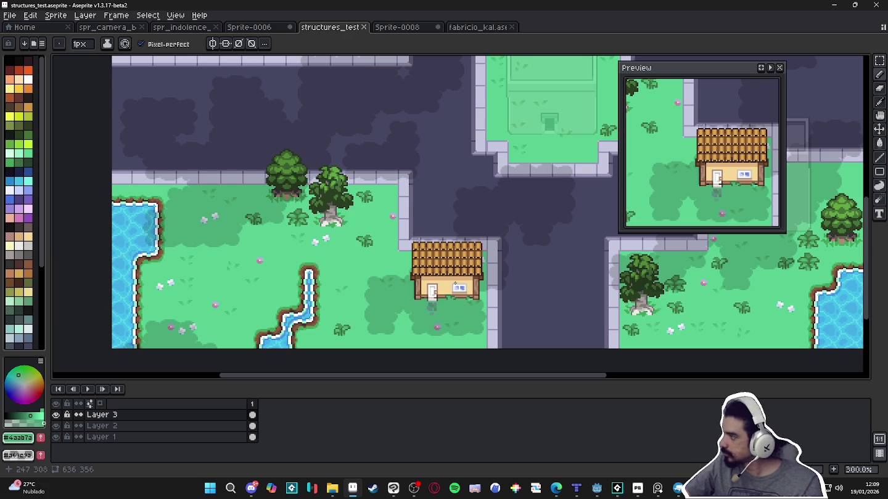
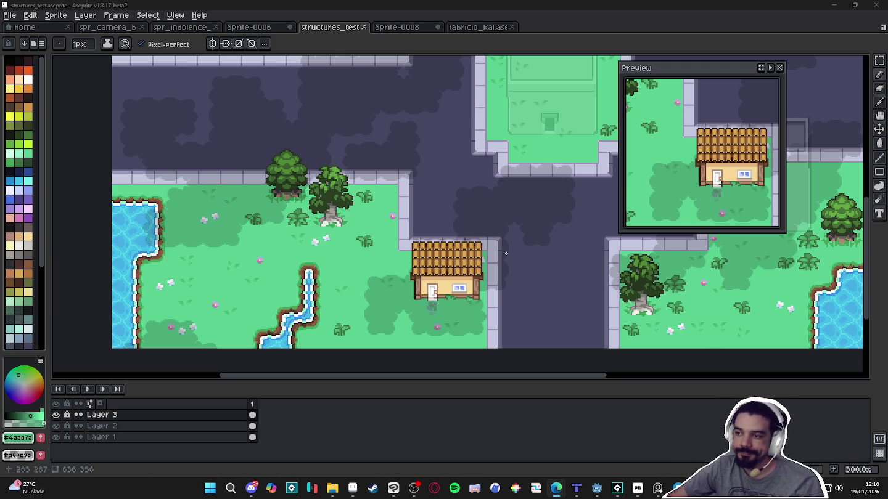
# Zoom in on the small house and draw a rectangular marquee selection around it
pyautogui.scroll(-1, 501, 259)
pyautogui.moveTo(502, 259)
pyautogui.mouseDown()
pyautogui.moveTo(407, 254)
pyautogui.moveTo(416, 225)
pyautogui.mouseUp()
pyautogui.scroll(1, 414, 251)
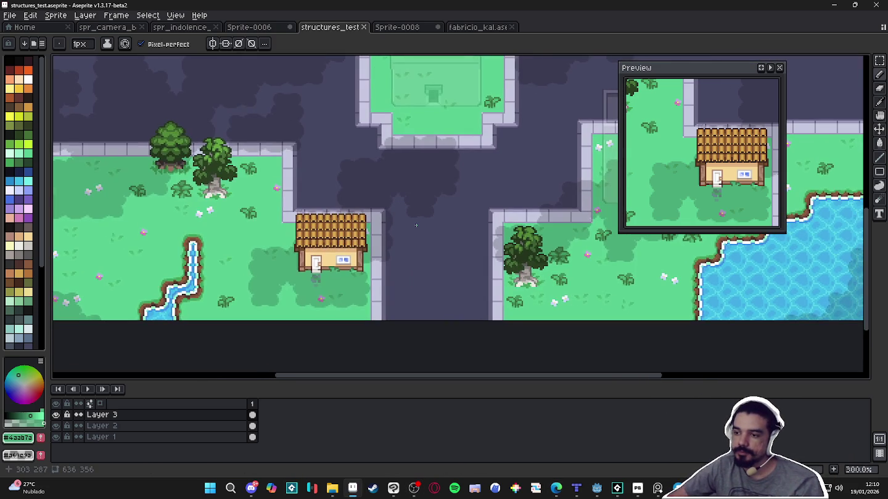
pyautogui.hotkey('ctrl', "'")
pyautogui.hotkey('ctrl', "'")
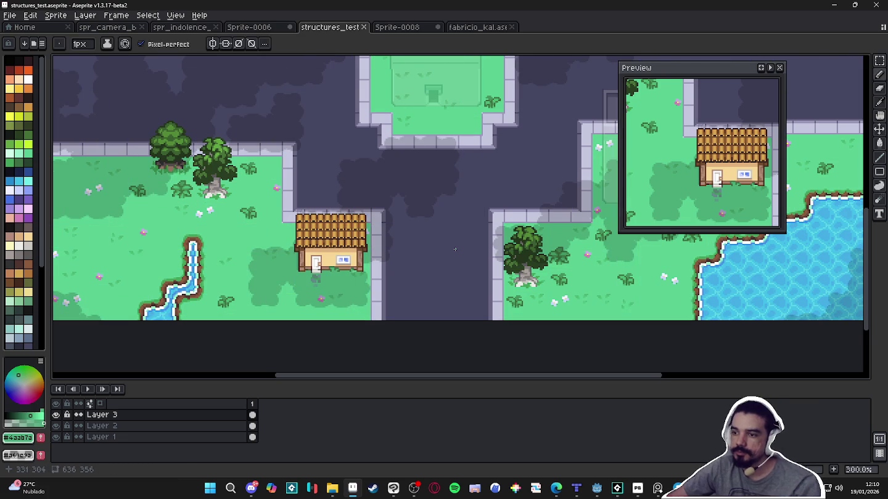
pyautogui.scroll(-1, 455, 249)
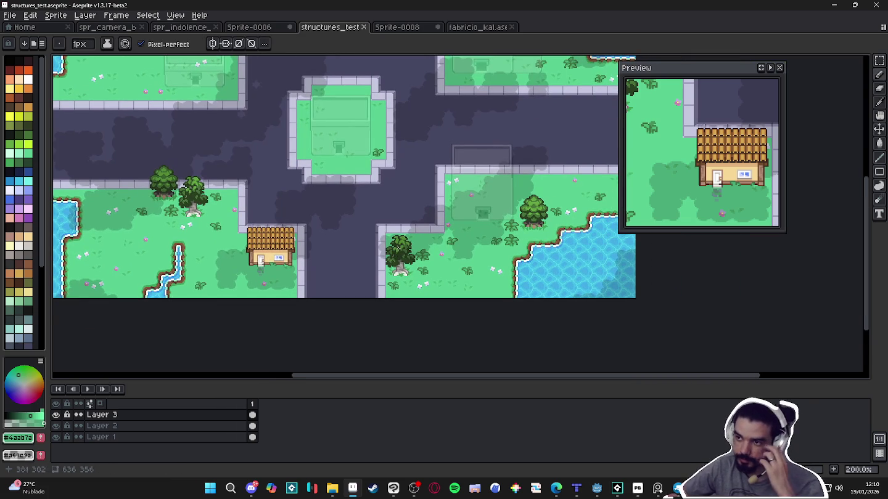
pyautogui.scroll(-2, 404, 258)
pyautogui.scroll(2, 391, 245)
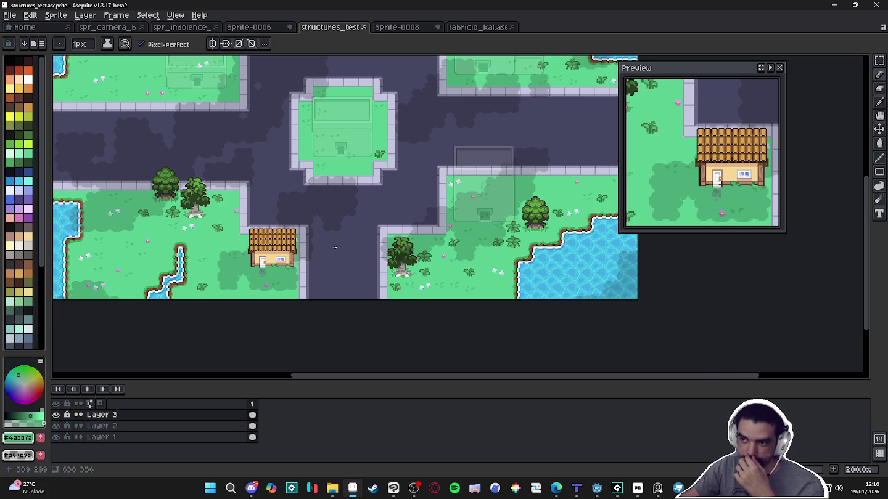
pyautogui.scroll(4, 252, 237)
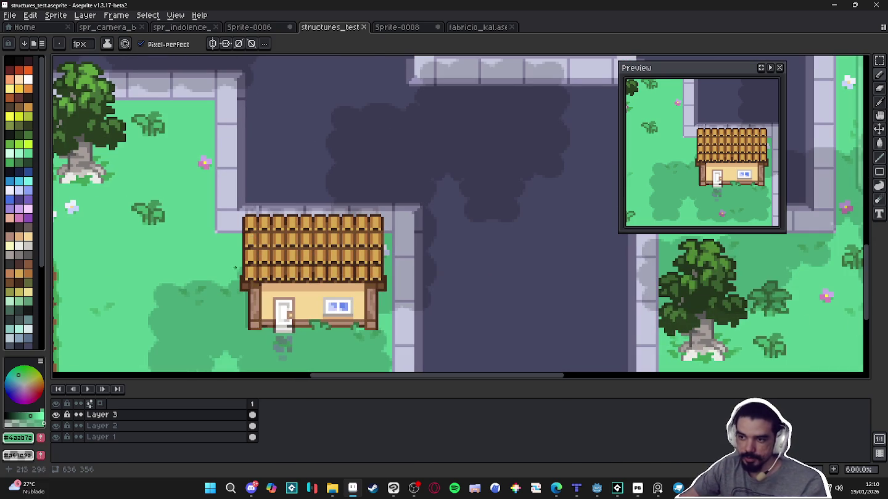
pyautogui.press('m')
pyautogui.moveTo(220, 204)
pyautogui.mouseDown()
pyautogui.moveTo(382, 330)
pyautogui.moveTo(397, 330)
pyautogui.mouseUp()
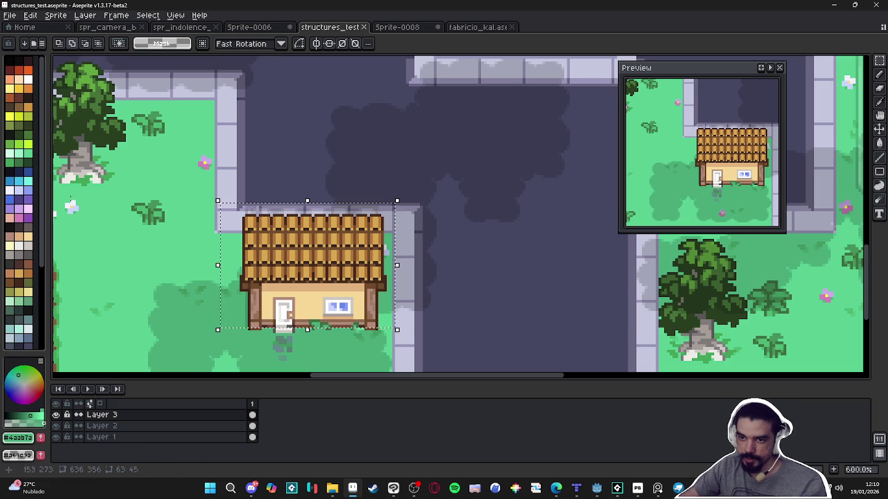
# Apply an Outline effect to the selected house using the first palette colour
pyautogui.click(10, 62)
pyautogui.hotkey('shift', 'o')
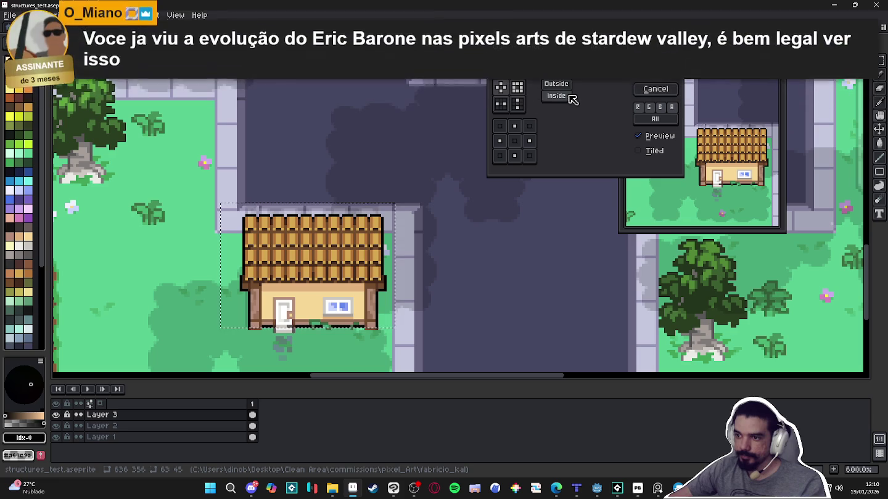
pyautogui.click(640, 86)
pyautogui.scroll(-1, 413, 338)
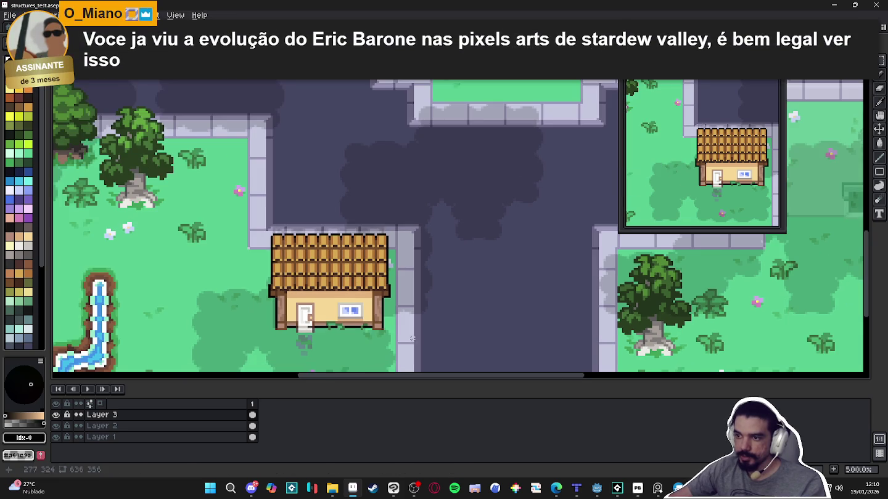
pyautogui.scroll(-1, 409, 340)
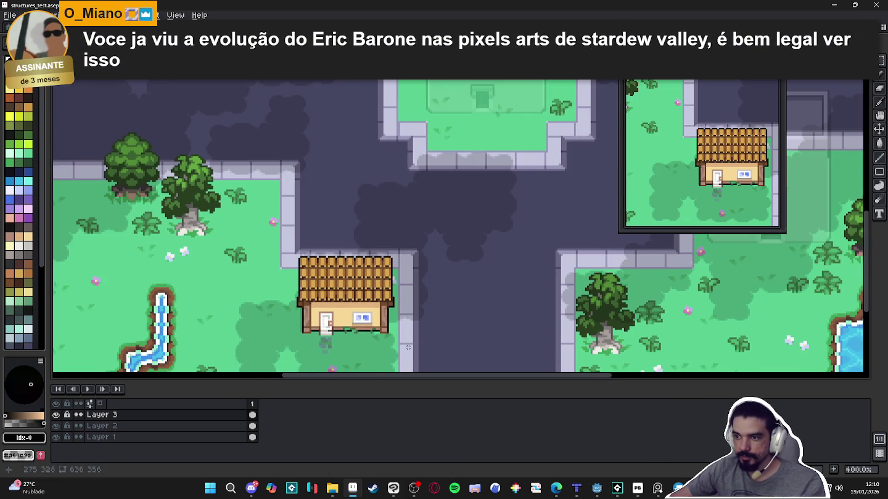
pyautogui.scroll(2, 408, 348)
pyautogui.scroll(3, 340, 331)
pyautogui.scroll(-5, 311, 342)
pyautogui.scroll(5, 311, 342)
# Undo the outline and expand the selection to cover the roof and the house's left edge
pyautogui.hotkey('ctrl', 'z')
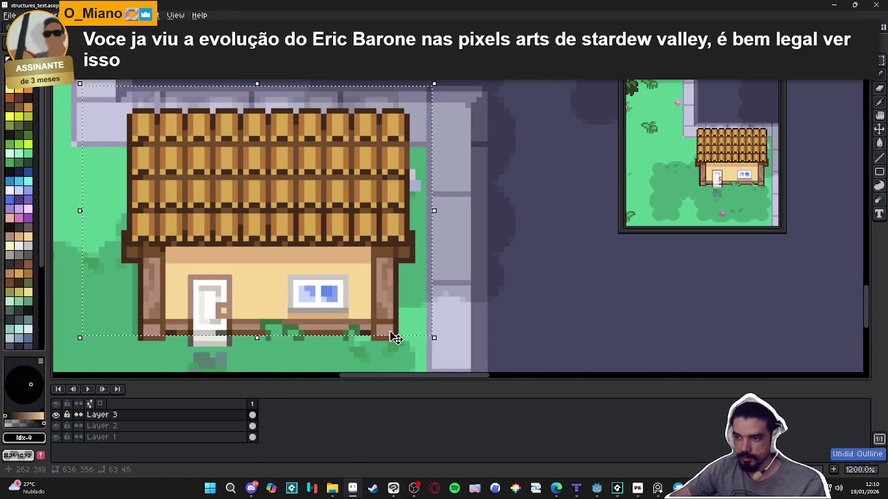
pyautogui.hotkey('ctrl', 'd')
pyautogui.moveTo(394, 339); pyautogui.dragTo(453, 120)
pyautogui.hotkey('ctrl', 'z')
pyautogui.hotkey('ctrl', 'z')
pyautogui.moveTo(90, 88); pyautogui.dragTo(452, 260)
pyautogui.moveTo(115, 333); pyautogui.dragTo(164, 226)
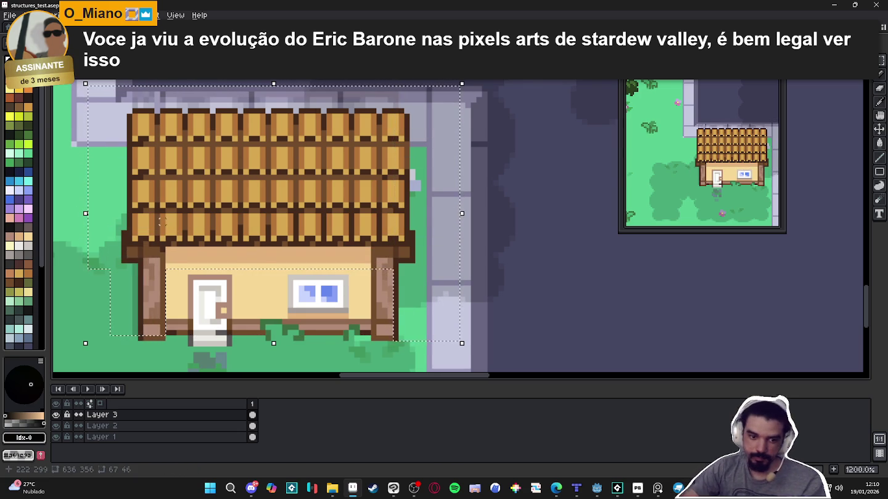
# Reapply the dark Outline to the enlarged house selection, then deselect
pyautogui.hotkey('shift', 'o')
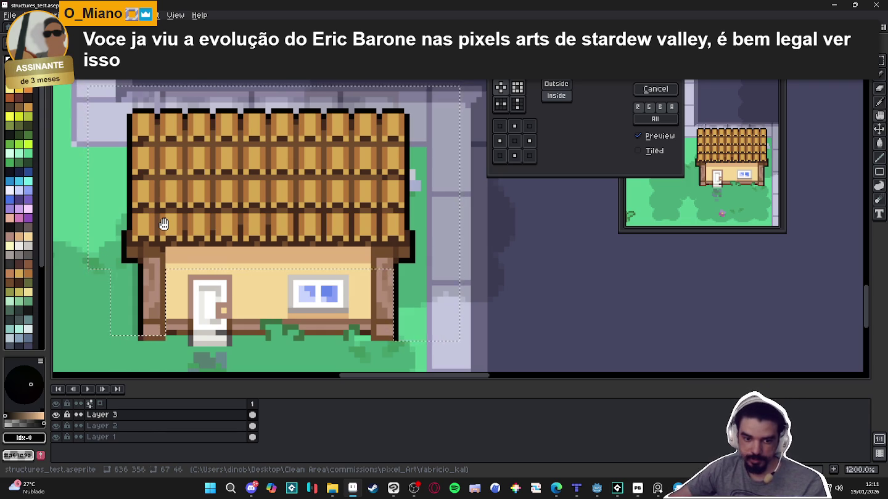
pyautogui.press('Return')
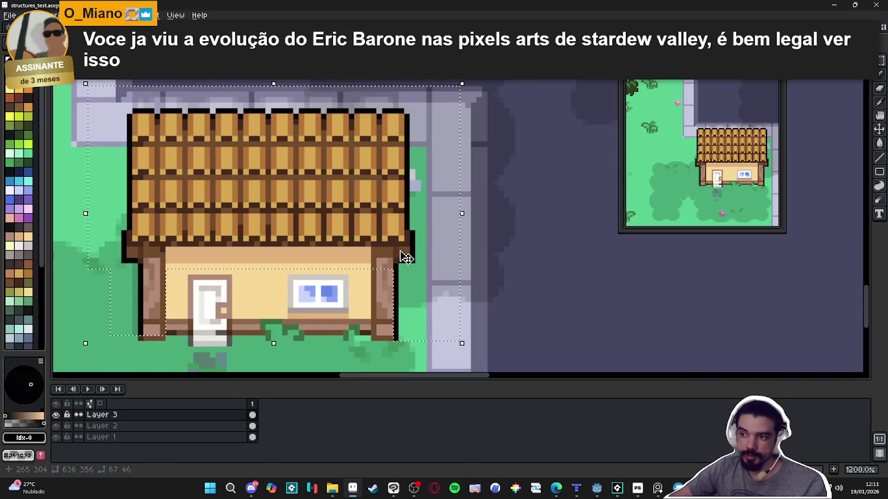
pyautogui.scroll(-2, 401, 256)
pyautogui.hotkey('ctrl', 'd')
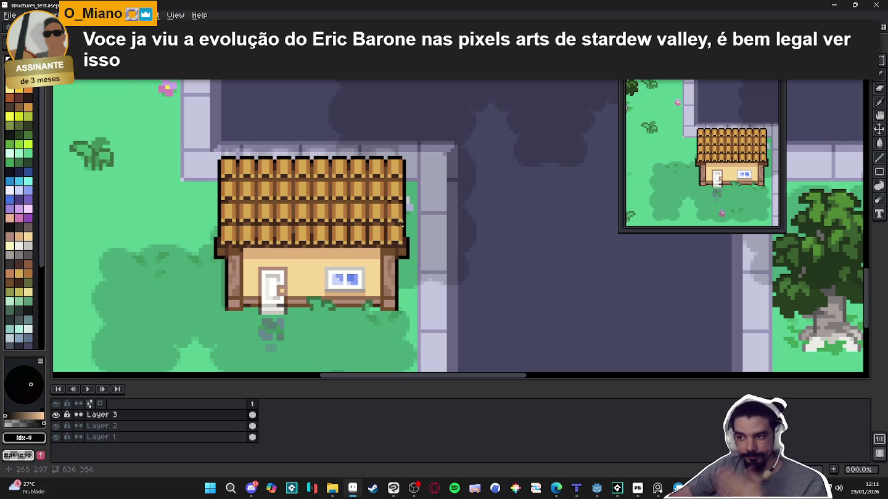
# Zoom in and out to inspect the house's new dark outline
pyautogui.scroll(-1, 404, 164)
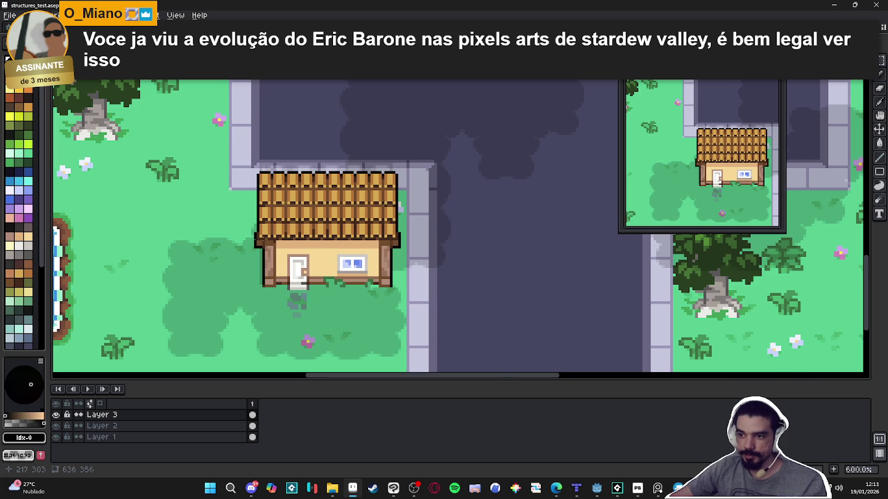
pyautogui.scroll(4, 278, 237)
pyautogui.scroll(2, 292, 261)
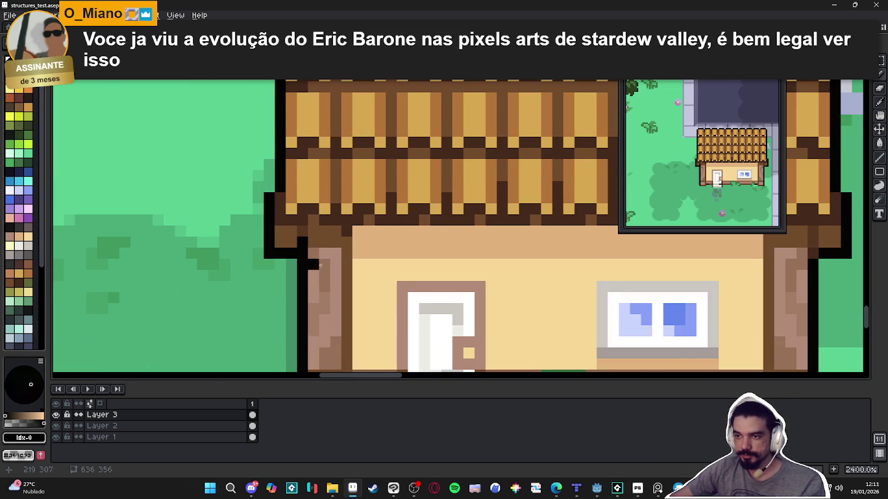
pyautogui.scroll(-3, 522, 281)
pyautogui.scroll(1, 522, 282)
pyautogui.scroll(1, 522, 282)
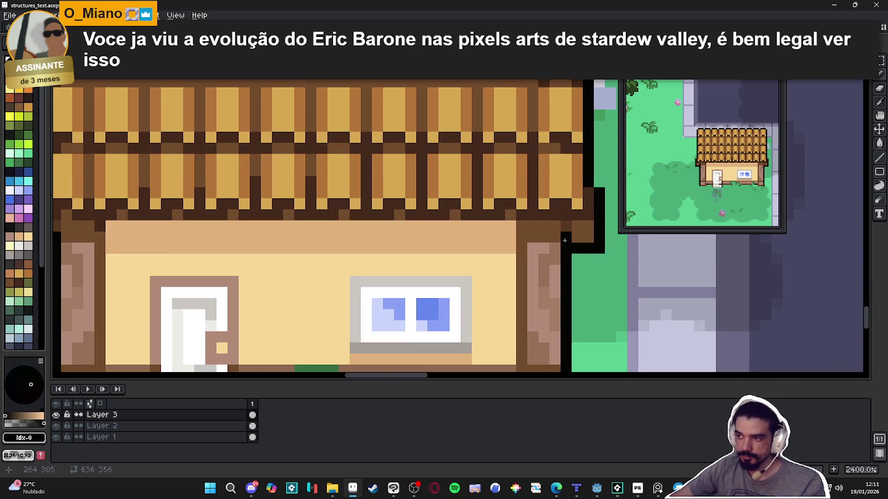
pyautogui.scroll(-3, 515, 287)
# Recentre the view on the house and stream, then save structures_test.aseprite
pyautogui.moveTo(511, 291); pyautogui.dragTo(449, 291)
pyautogui.scroll(-1, 475, 326)
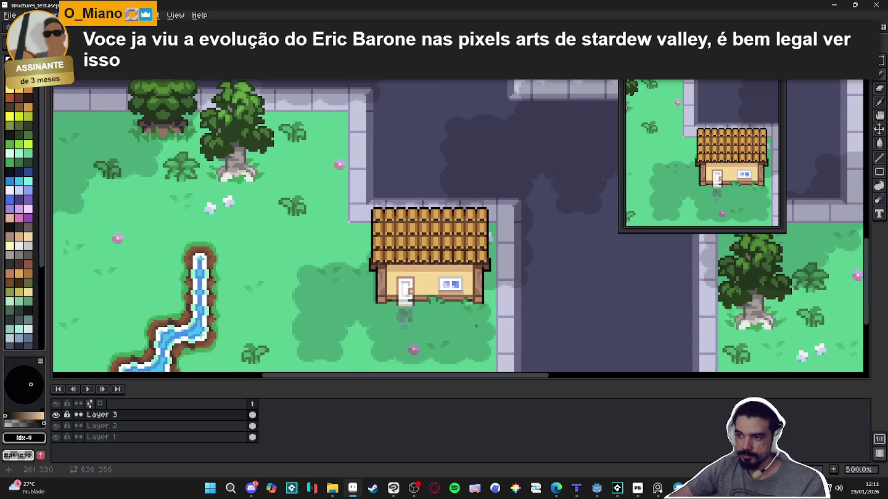
pyautogui.moveTo(475, 326)
pyautogui.mouseDown()
pyautogui.moveTo(425, 320)
pyautogui.moveTo(414, 303)
pyautogui.mouseUp()
pyautogui.scroll(-1, 459, 309)
pyautogui.hotkey('ctrl', 's')
pyautogui.scroll(-1, 419, 298)
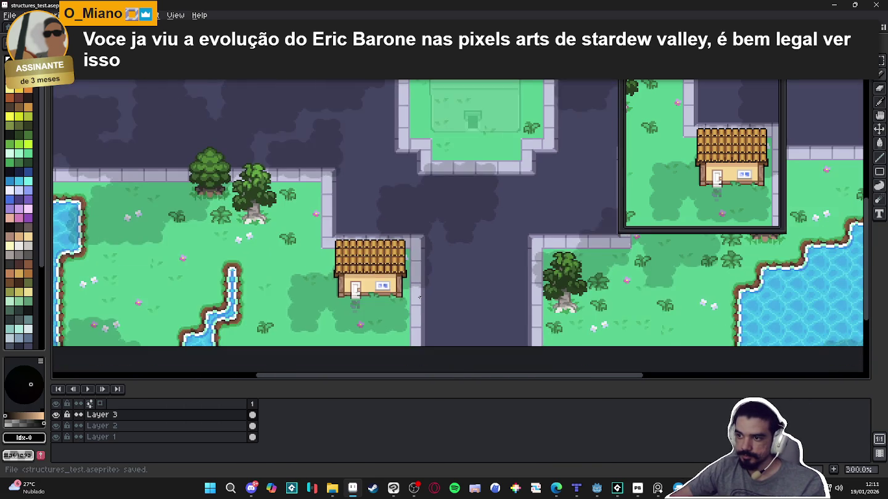
pyautogui.scroll(1, 423, 298)
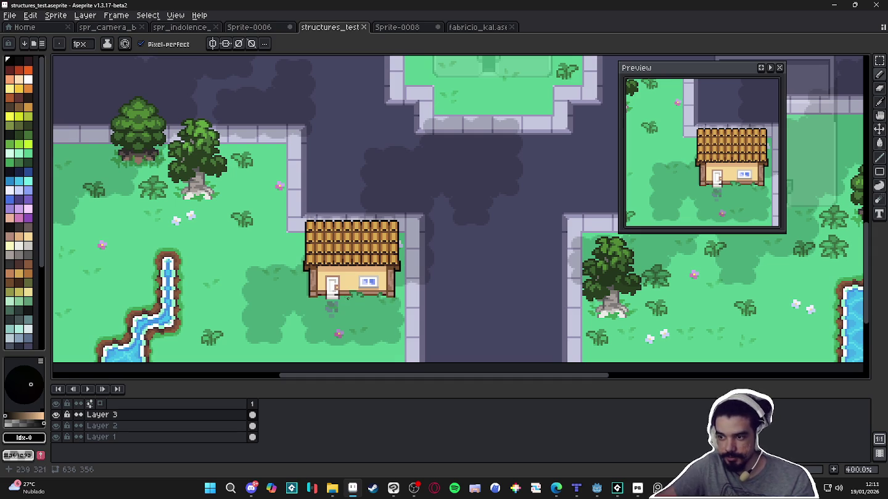
pyautogui.scroll(-1, 353, 291)
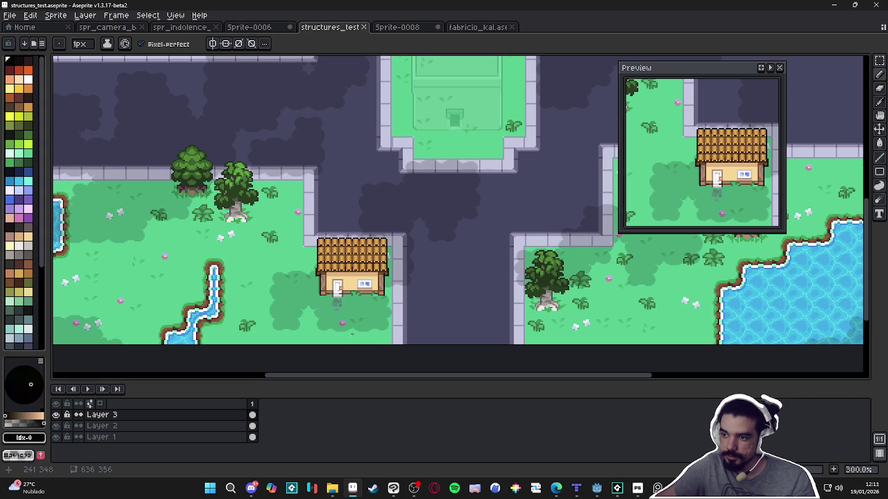
pyautogui.scroll(-1, 352, 334)
pyautogui.moveTo(352, 334); pyautogui.dragTo(345, 296)
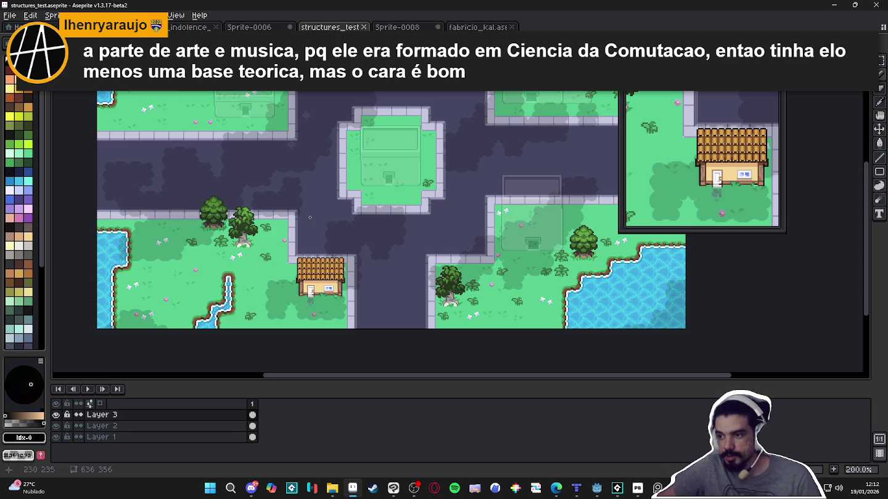
pyautogui.scroll(1, 356, 288)
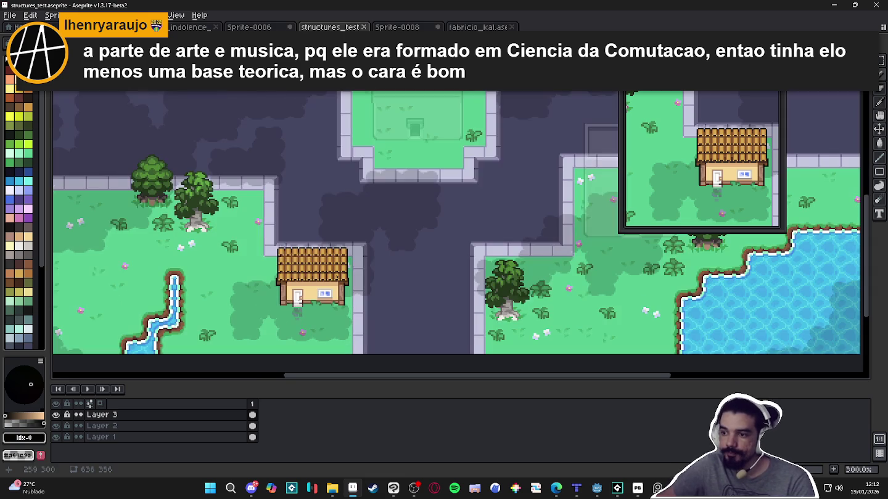
pyautogui.moveTo(384, 321); pyautogui.dragTo(367, 325)
pyautogui.scroll(-1, 366, 324)
pyautogui.hotkey('ctrl', 's')
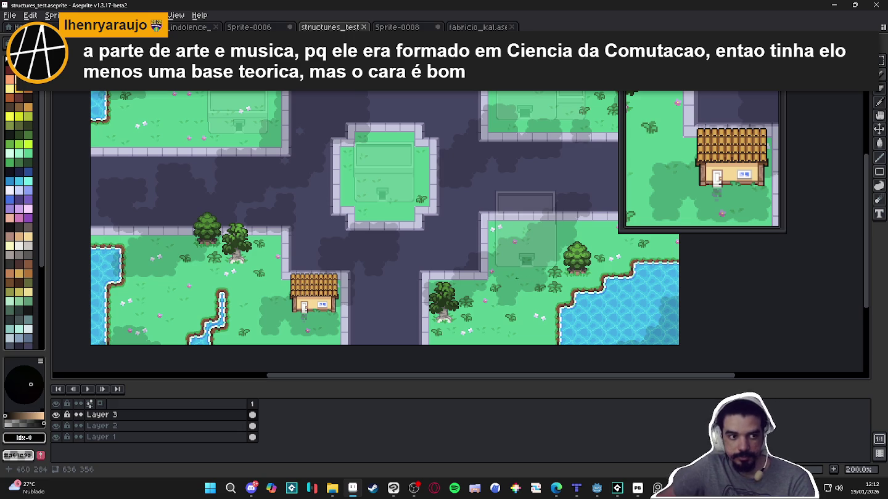
pyautogui.hotkey('alt', 'Tab')
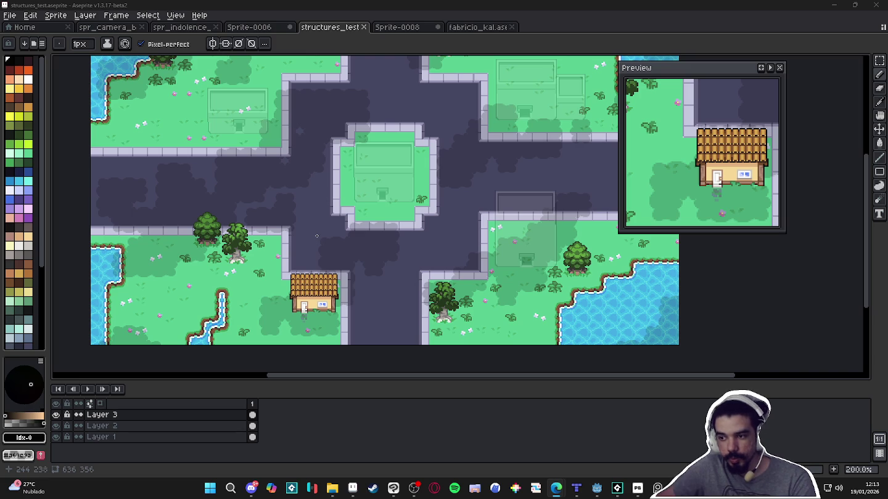
pyautogui.press('v')
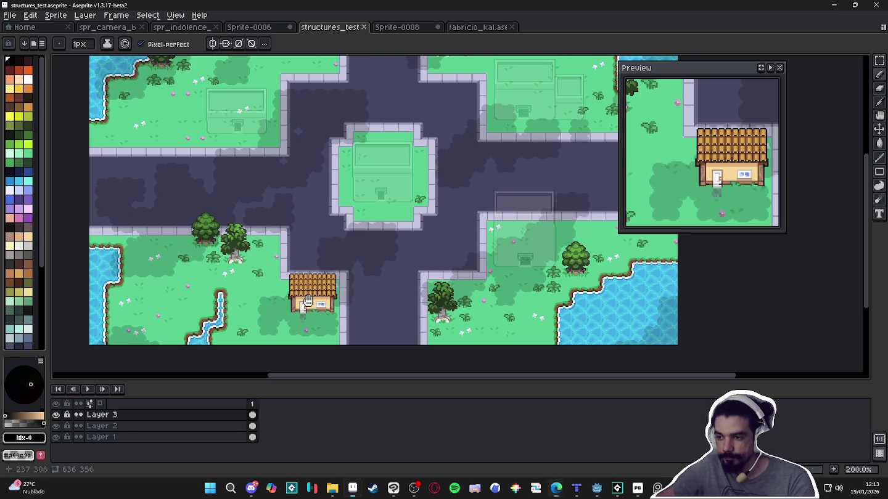
pyautogui.hotkey('ctrl', "'")
pyautogui.moveTo(314, 305); pyautogui.dragTo(319, 283)
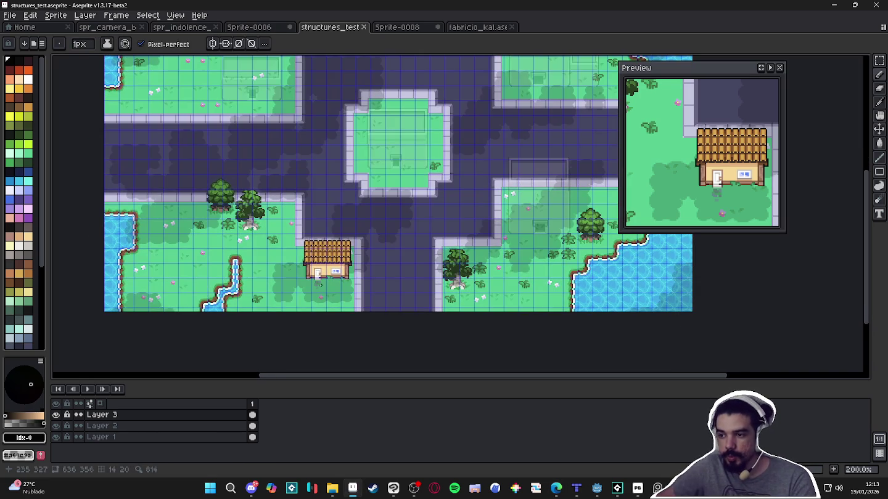
pyautogui.hotkey('ctrl', "'")
pyautogui.scroll(-1, 321, 272)
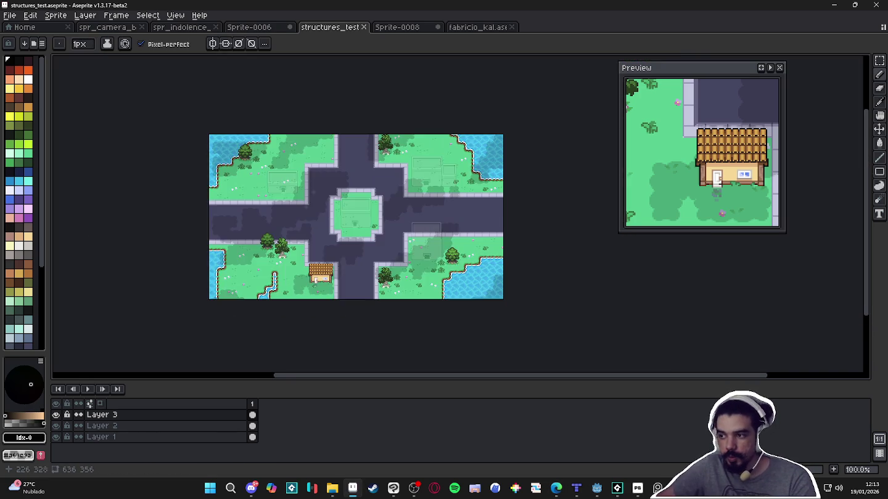
pyautogui.scroll(2, 326, 251)
pyautogui.scroll(-1, 323, 254)
pyautogui.hotkey('ctrl', 's')
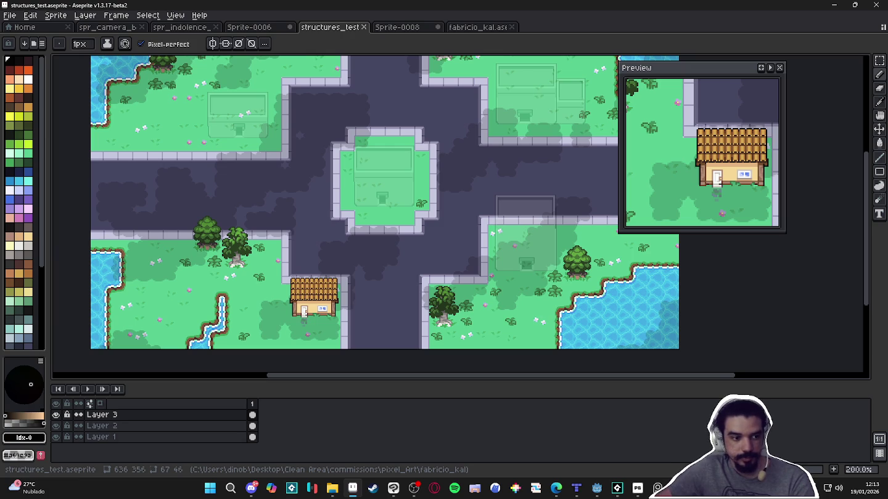
pyautogui.hotkey('alt', 'Tab')
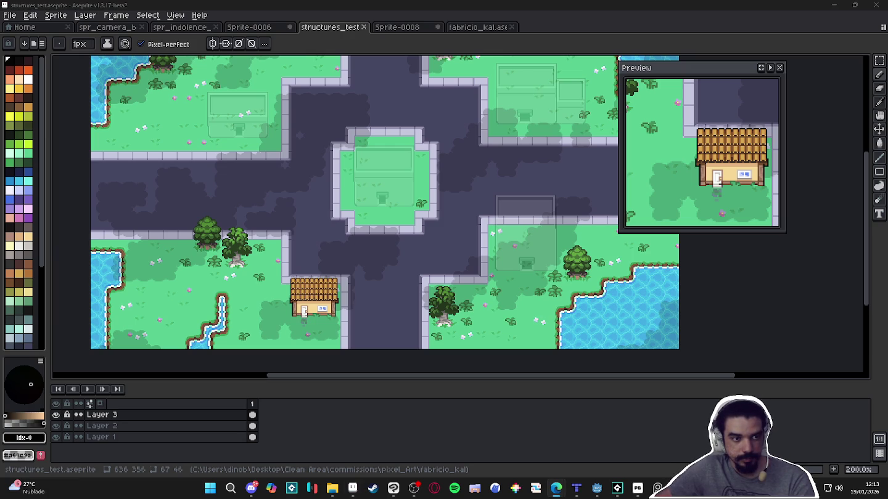